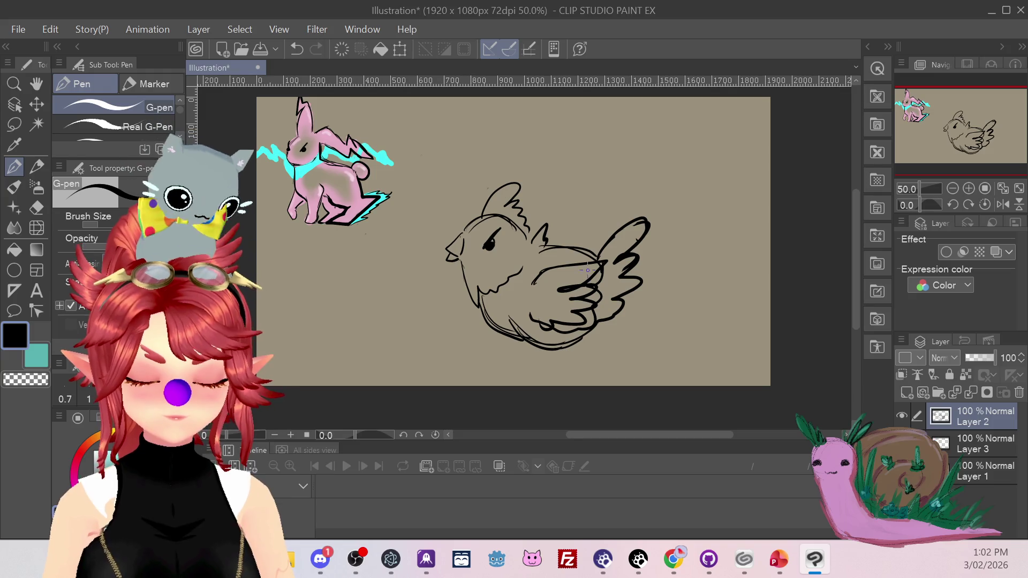
Thicken the chicken's wing edge, then lasso the chicken, shrink it and move it to the upper right.
mouse_move(595, 263)
left_mouse_down()
mouse_move(529, 251)
mouse_move(589, 256)
left_mouse_up()
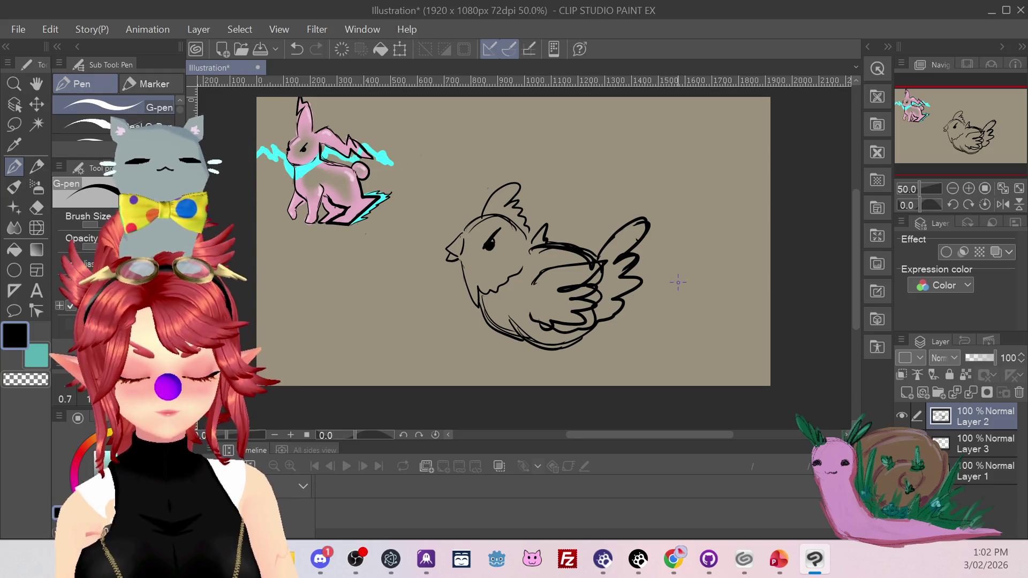
left_click(17, 131)
mouse_move(511, 144)
left_mouse_down()
mouse_move(420, 320)
mouse_move(681, 217)
mouse_move(550, 141)
left_mouse_up()
left_click(615, 398)
left_click_drag(557, 268, 603, 196)
mouse_move(741, 319)
left_mouse_down()
mouse_move(690, 187)
mouse_move(814, 190)
left_mouse_up()
left_click(653, 270)
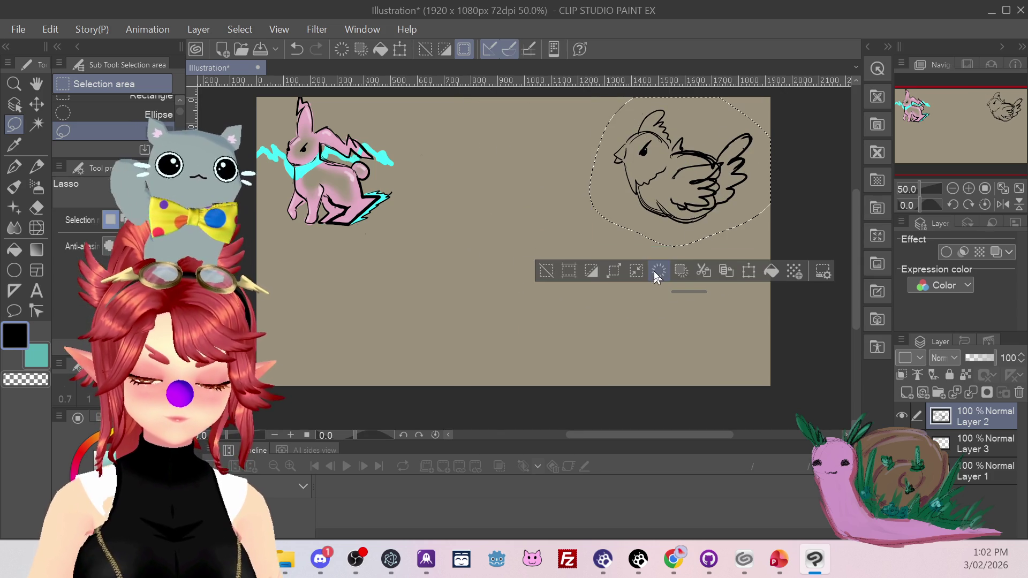
With the pen, sketch a large heart-shaped bird body in the canvas centre.
key("p")
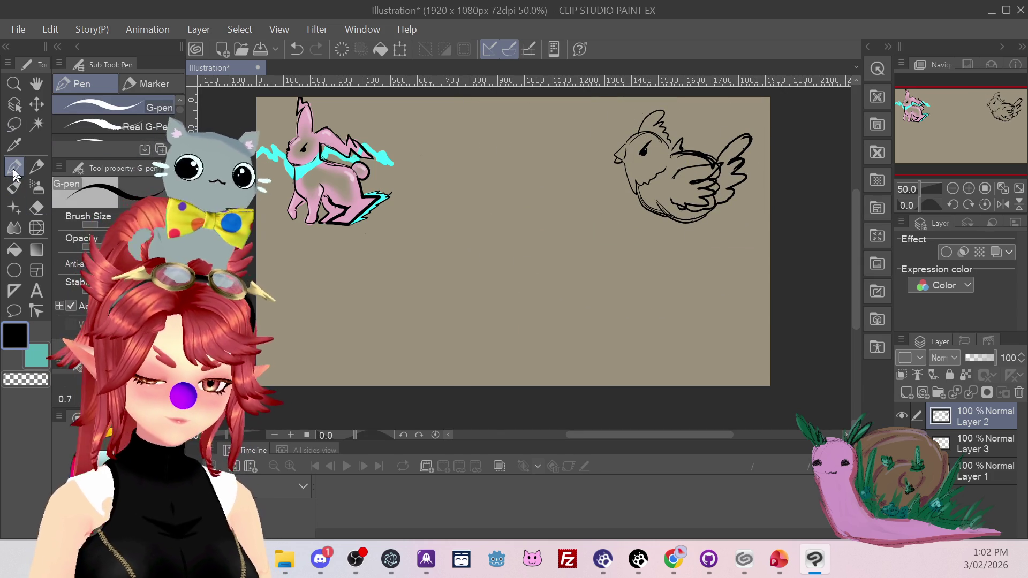
mouse_move(452, 245)
left_mouse_down()
mouse_move(502, 227)
mouse_move(455, 277)
left_mouse_up()
left_click_drag(494, 219, 451, 265)
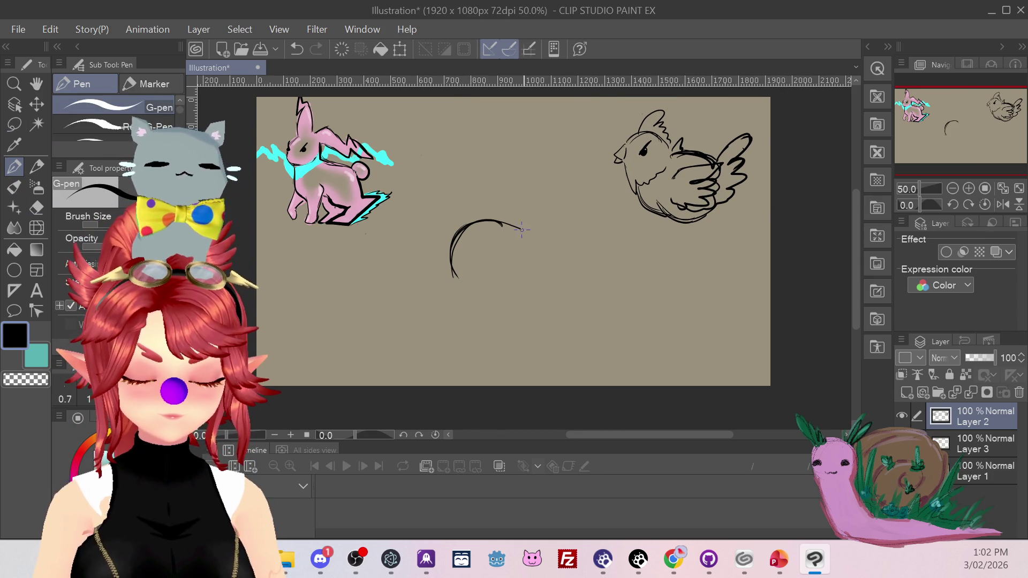
mouse_move(518, 227)
left_mouse_down()
mouse_move(457, 247)
mouse_move(527, 236)
mouse_move(589, 252)
mouse_move(623, 293)
left_mouse_up()
left_click_drag(467, 290, 526, 361)
mouse_move(474, 296)
left_mouse_down()
mouse_move(484, 335)
mouse_move(554, 365)
left_mouse_up()
mouse_move(540, 239)
left_mouse_down()
mouse_move(623, 317)
mouse_move(615, 327)
left_mouse_up()
left_click_drag(475, 316, 595, 364)
left_click_drag(517, 376, 601, 353)
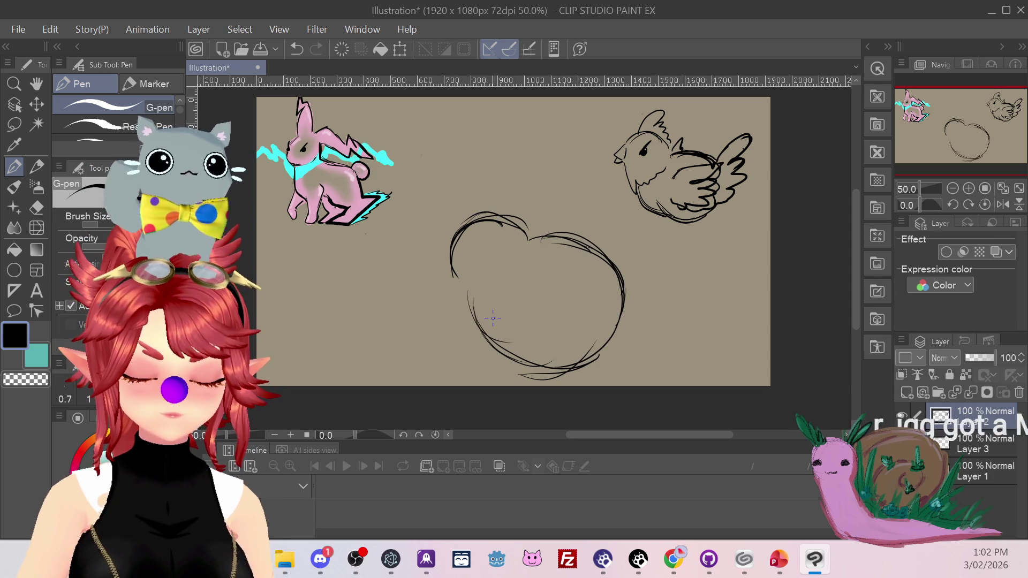
Add a beak, a rising wing, a zigzag inner wing, a brow and a zigzag crest.
left_click_drag(451, 250, 458, 280)
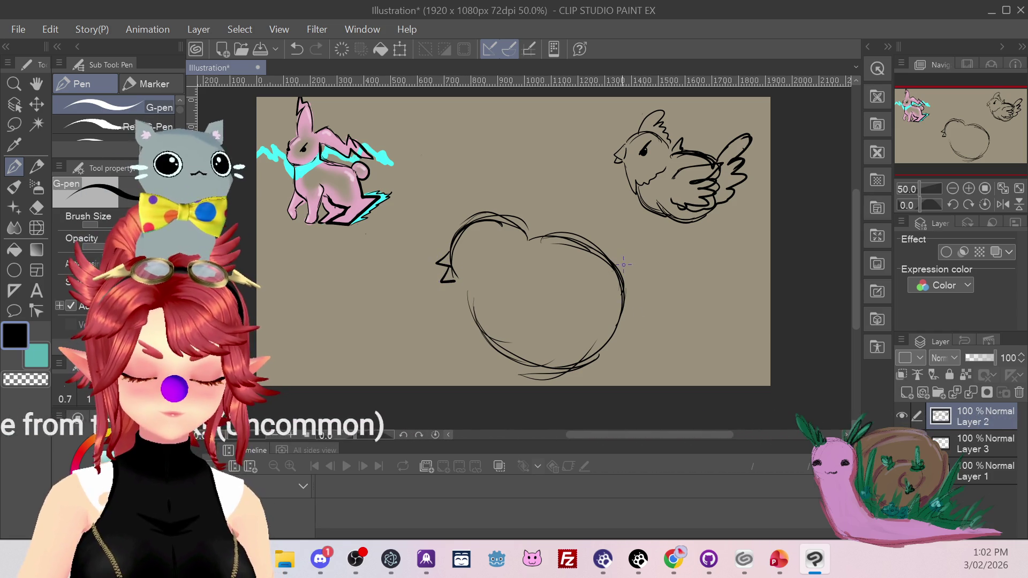
mouse_move(609, 260)
left_mouse_down()
mouse_move(651, 268)
mouse_move(643, 314)
mouse_move(623, 328)
left_mouse_up()
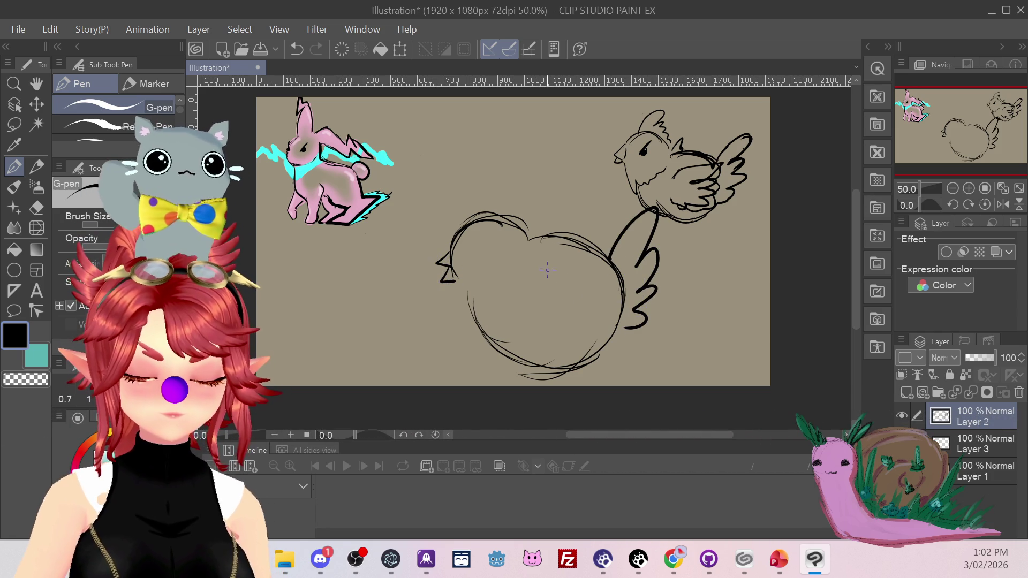
mouse_move(573, 272)
left_mouse_down()
mouse_move(588, 317)
mouse_move(519, 322)
left_mouse_up()
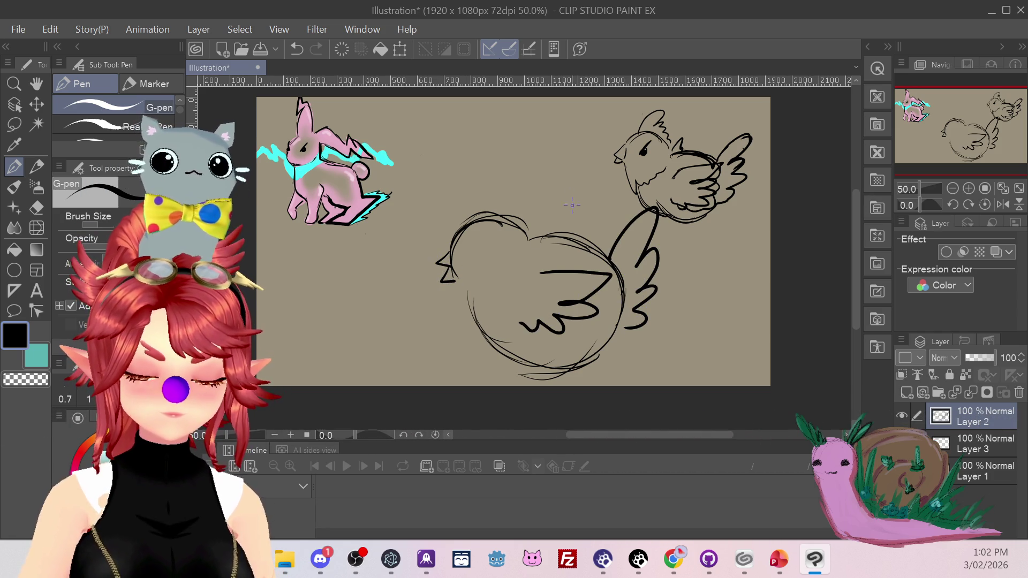
left_click_drag(487, 236, 477, 245)
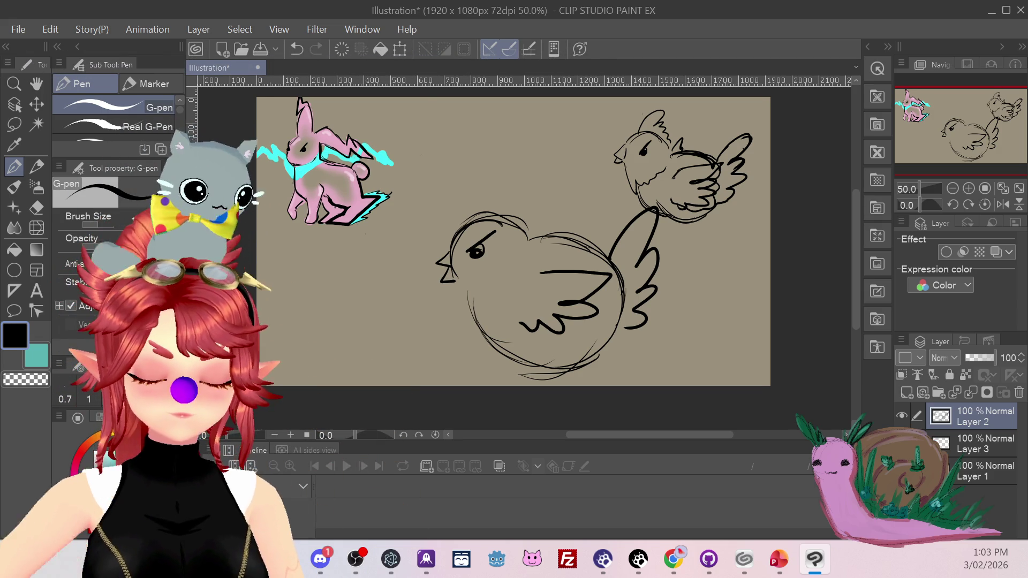
mouse_move(456, 234)
left_mouse_down()
mouse_move(488, 191)
mouse_move(517, 218)
left_mouse_up()
key("ctrl+z")
mouse_move(453, 235)
left_mouse_down()
mouse_move(498, 203)
mouse_move(519, 216)
left_mouse_up()
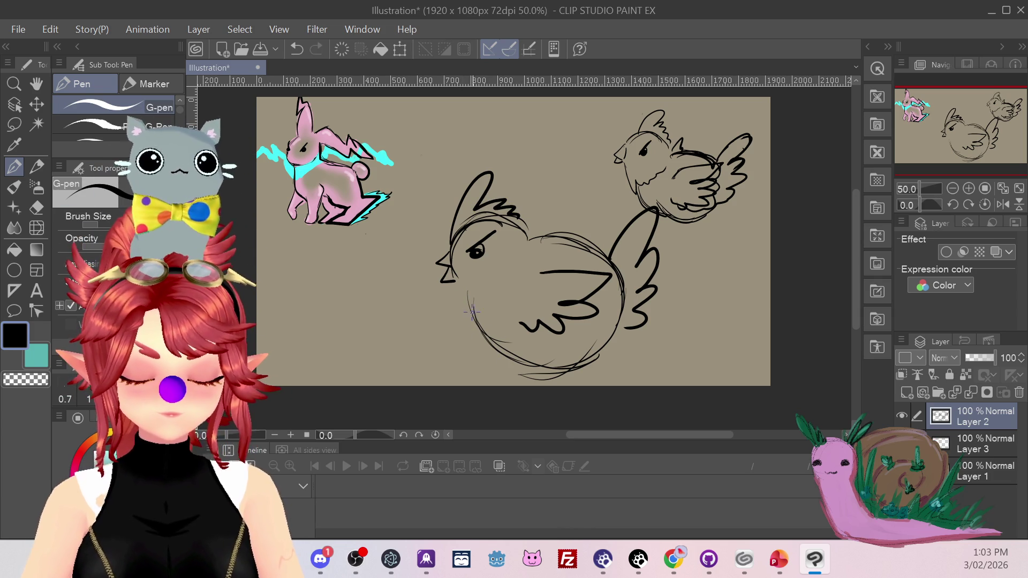
Darken the lower body outline, draw feet, then undo the latest strokes.
left_click_drag(514, 353, 603, 355)
left_click_drag(480, 336, 518, 361)
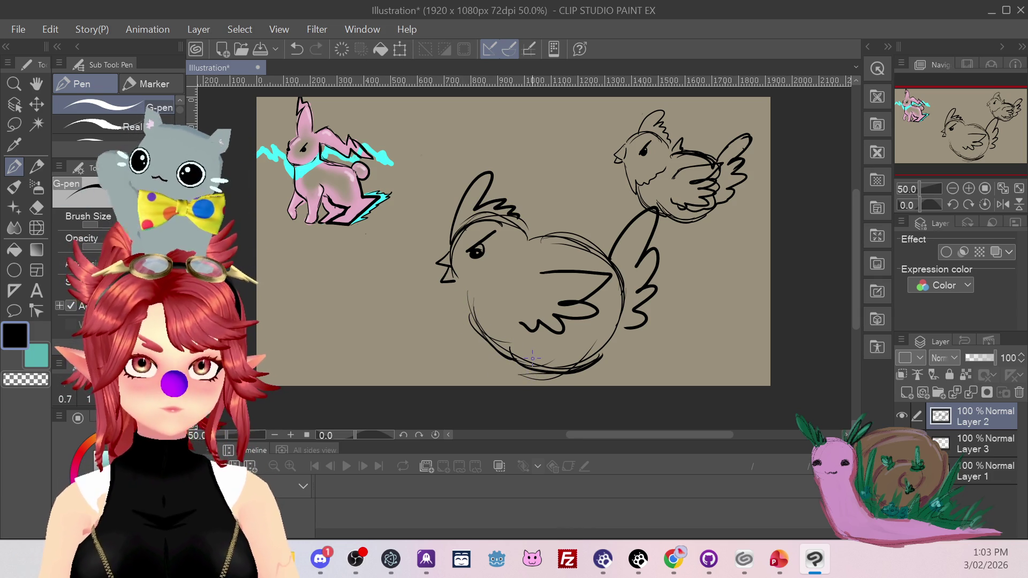
mouse_move(467, 289)
left_mouse_down()
mouse_move(475, 334)
mouse_move(516, 371)
left_mouse_up()
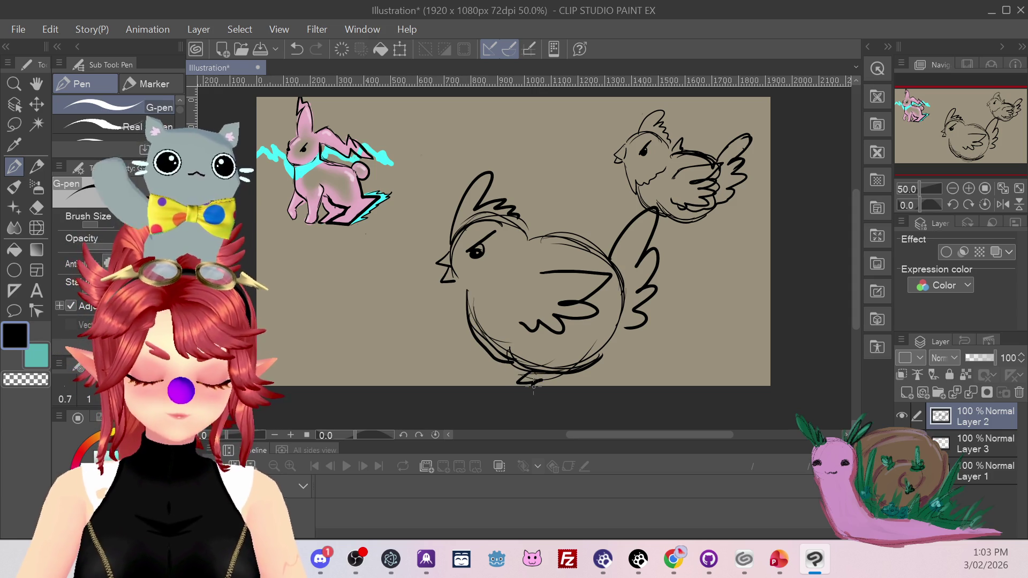
mouse_move(589, 370)
left_mouse_down()
mouse_move(514, 383)
mouse_move(529, 370)
left_mouse_up()
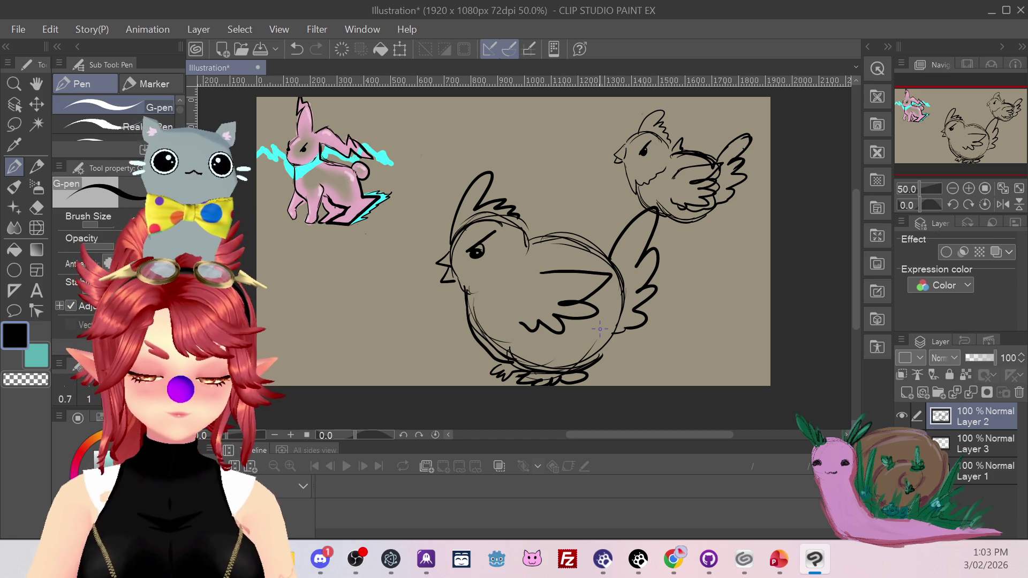
mouse_move(466, 308)
left_mouse_down()
mouse_move(490, 358)
mouse_move(526, 361)
left_mouse_up()
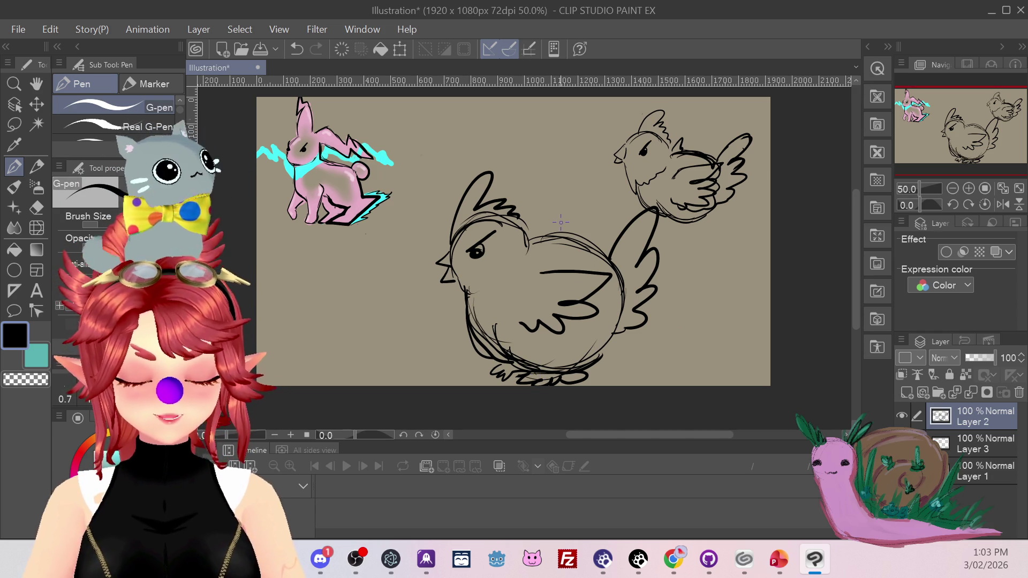
key("ctrl+z")
key("ctrl+z")
key("ctrl+z")
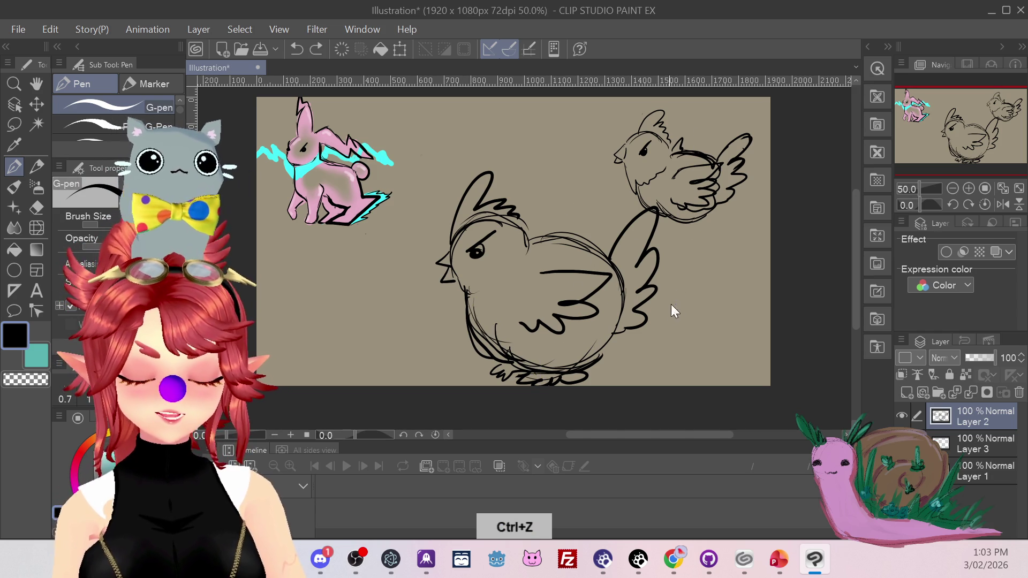
Undo the feet and erase the beak point and lower-left body outline.
key("ctrl+z")
key("ctrl+z")
key("ctrl+z")
key("ctrl+z")
key("ctrl+z")
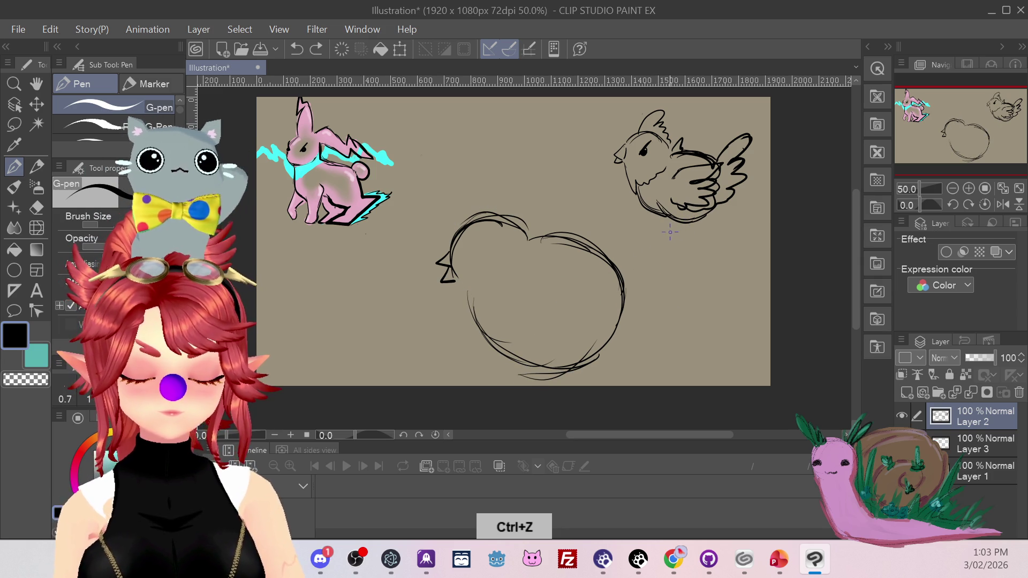
left_click(38, 211)
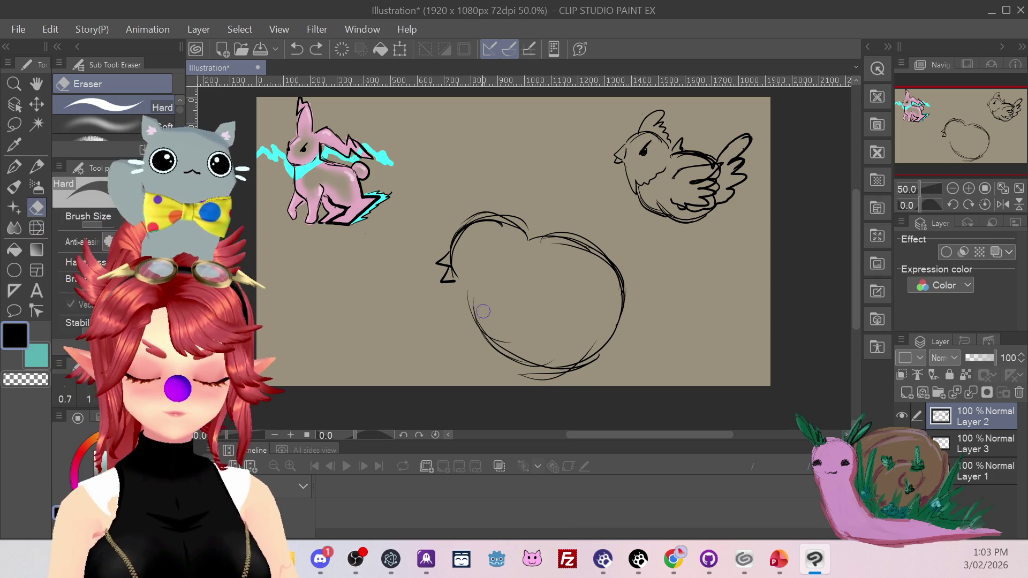
left_click_drag(515, 340, 524, 359)
mouse_move(432, 254)
left_mouse_down()
mouse_move(444, 244)
mouse_move(459, 291)
left_mouse_up()
left_click_drag(525, 371, 506, 354)
Redraw the chicken's left lobe, bottom curve and right side with bold pen strokes.
key("p")
mouse_move(461, 288)
left_mouse_down()
mouse_move(467, 319)
mouse_move(473, 293)
mouse_move(507, 282)
mouse_move(531, 247)
left_mouse_up()
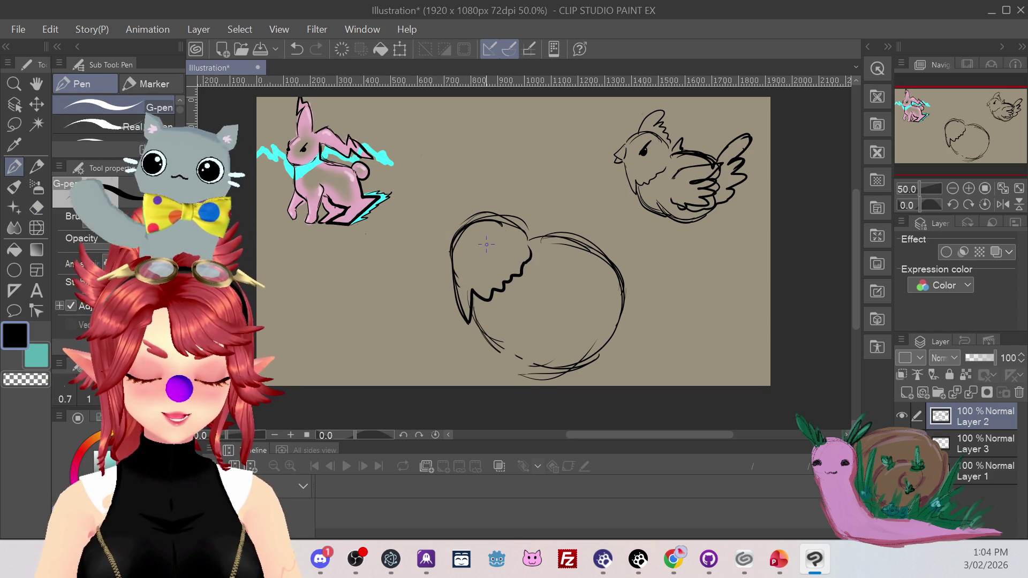
mouse_move(454, 294)
left_mouse_down()
mouse_move(479, 210)
mouse_move(528, 252)
left_mouse_up()
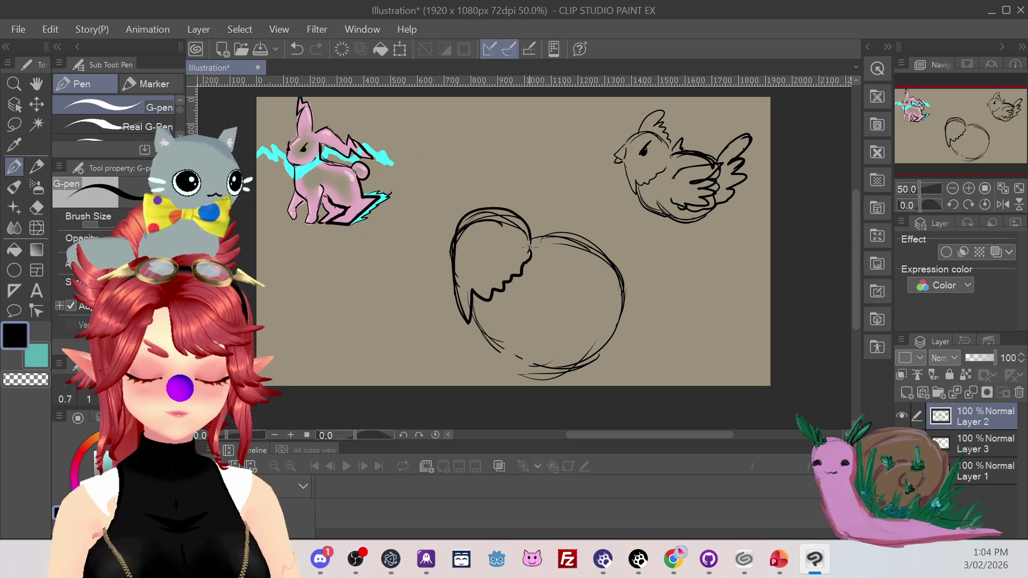
mouse_move(471, 303)
left_mouse_down()
mouse_move(517, 363)
mouse_move(593, 366)
left_mouse_up()
mouse_move(535, 235)
left_mouse_down()
mouse_move(615, 318)
mouse_move(589, 359)
left_mouse_up()
left_click_drag(613, 333, 625, 307)
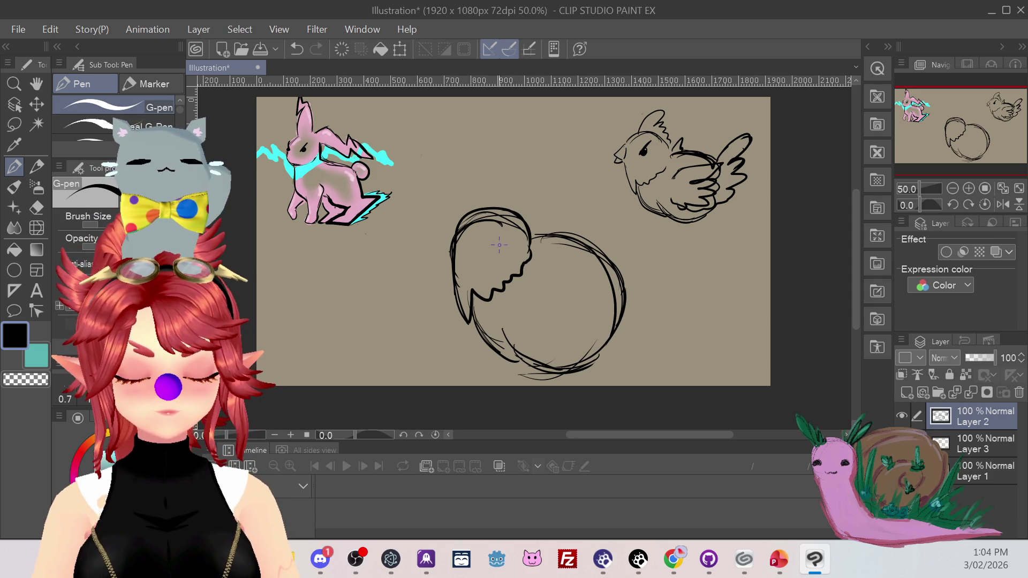
left_click_drag(481, 247, 500, 227)
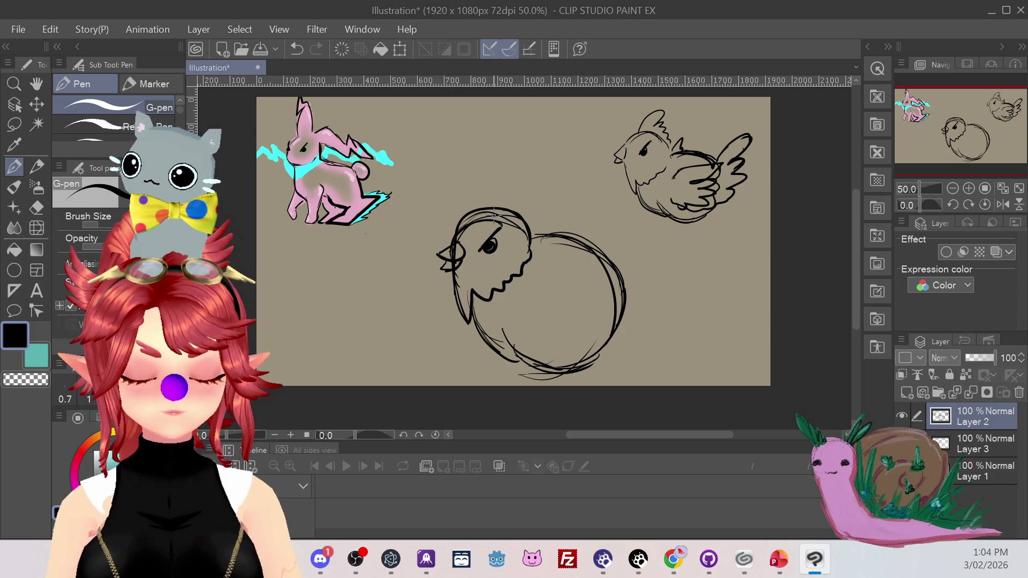
Draw a spiky crest, then try several wing and tail shapes before a sweeping wing on the right.
mouse_move(465, 214)
left_mouse_down()
mouse_move(504, 167)
mouse_move(525, 212)
left_mouse_up()
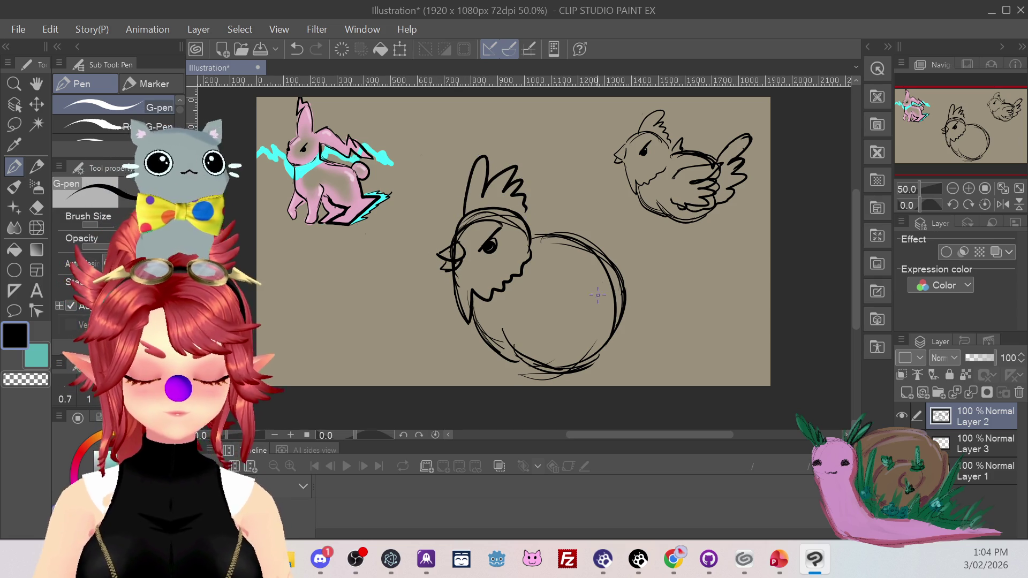
mouse_move(549, 272)
left_mouse_down()
mouse_move(600, 290)
mouse_move(573, 316)
mouse_move(544, 316)
left_mouse_up()
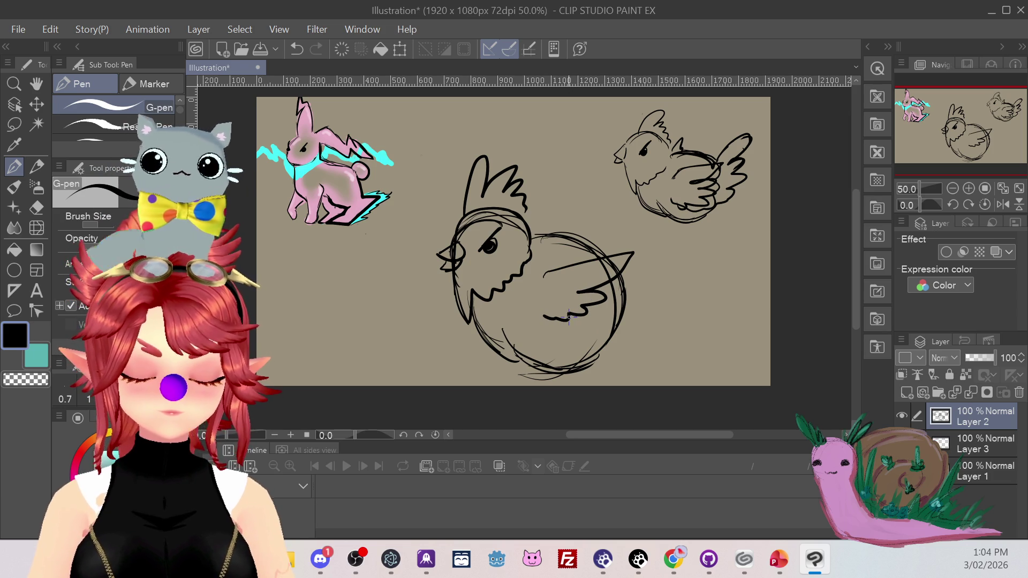
key("ctrl+z")
key("ctrl+z")
key("ctrl+z")
mouse_move(619, 332)
left_mouse_down()
mouse_move(603, 310)
mouse_move(605, 289)
mouse_move(581, 272)
mouse_move(578, 321)
mouse_move(594, 303)
mouse_move(572, 276)
left_mouse_up()
key("ctrl+z")
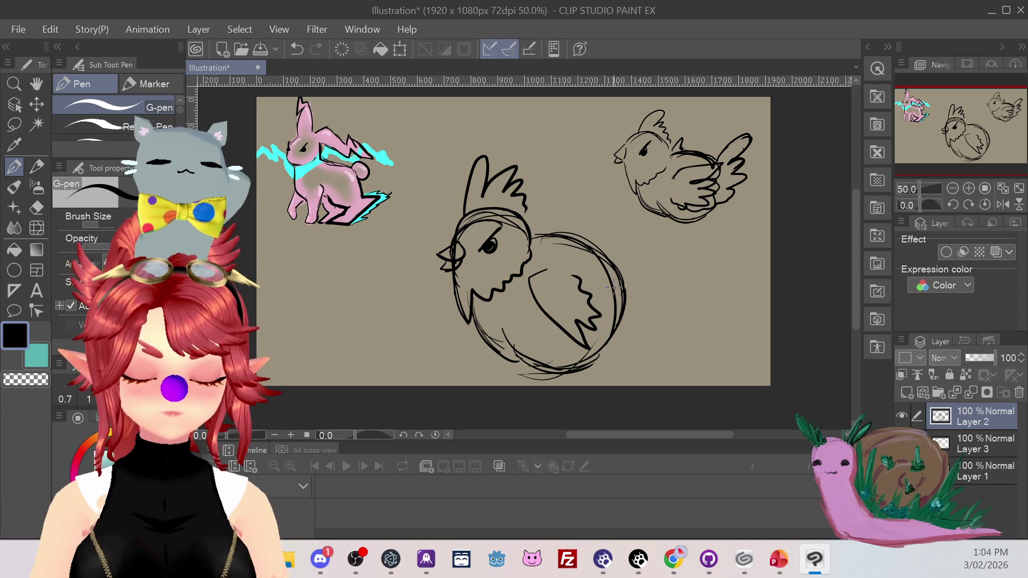
mouse_move(596, 237)
left_mouse_down()
mouse_move(630, 203)
mouse_move(658, 251)
mouse_move(612, 249)
mouse_move(632, 264)
mouse_move(717, 249)
mouse_move(696, 276)
mouse_move(624, 295)
left_mouse_up()
key("ctrl+z")
key("ctrl+z")
mouse_move(606, 252)
left_mouse_down()
mouse_move(684, 268)
mouse_move(628, 295)
left_mouse_up()
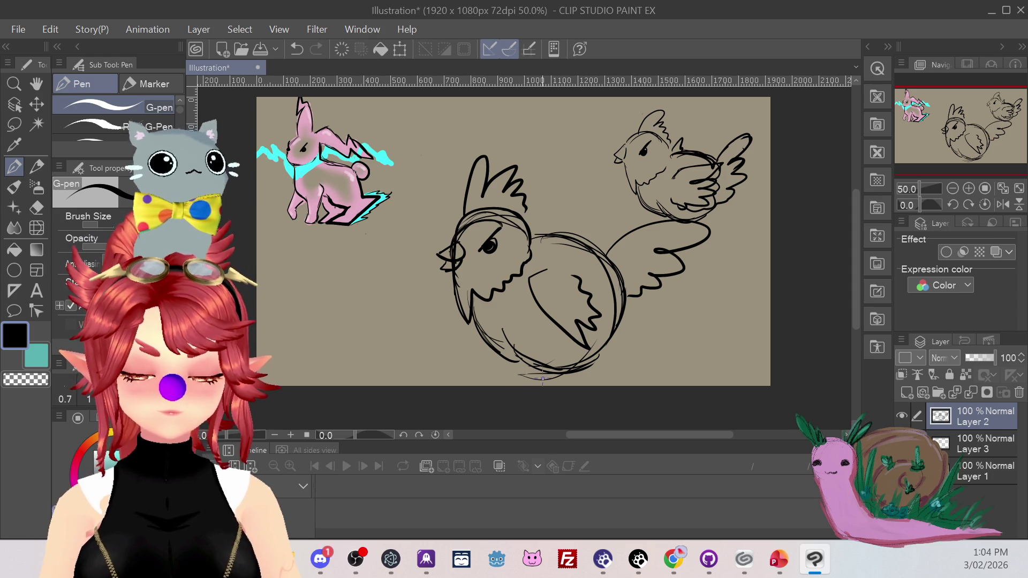
Erase stray lines near the beak and part of the crest, then redraw the crest.
key("e")
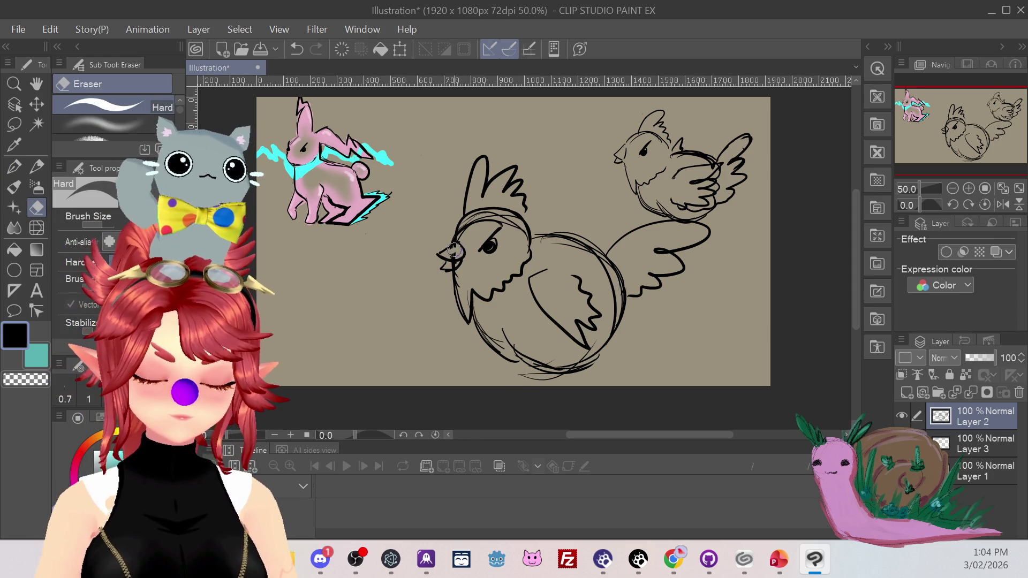
left_click_drag(450, 263, 460, 246)
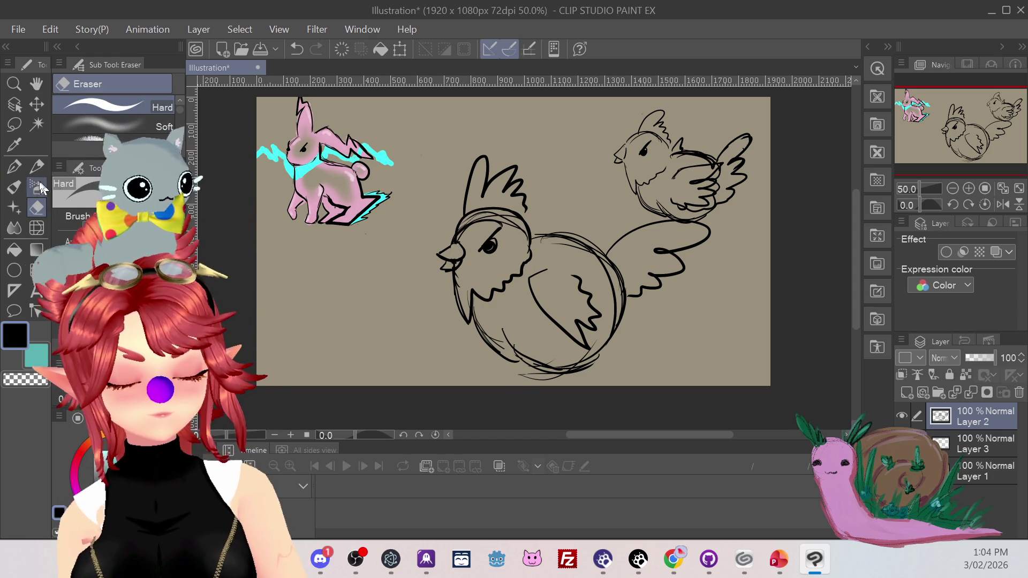
left_click(16, 168)
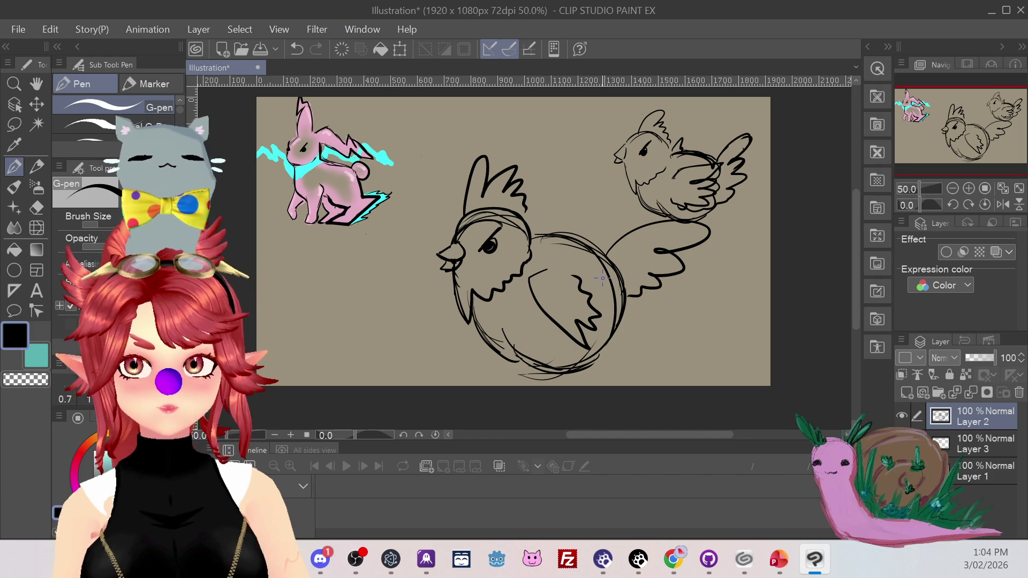
key("e")
mouse_move(500, 156)
left_mouse_down()
mouse_move(476, 166)
mouse_move(483, 189)
mouse_move(514, 176)
mouse_move(527, 210)
left_mouse_up()
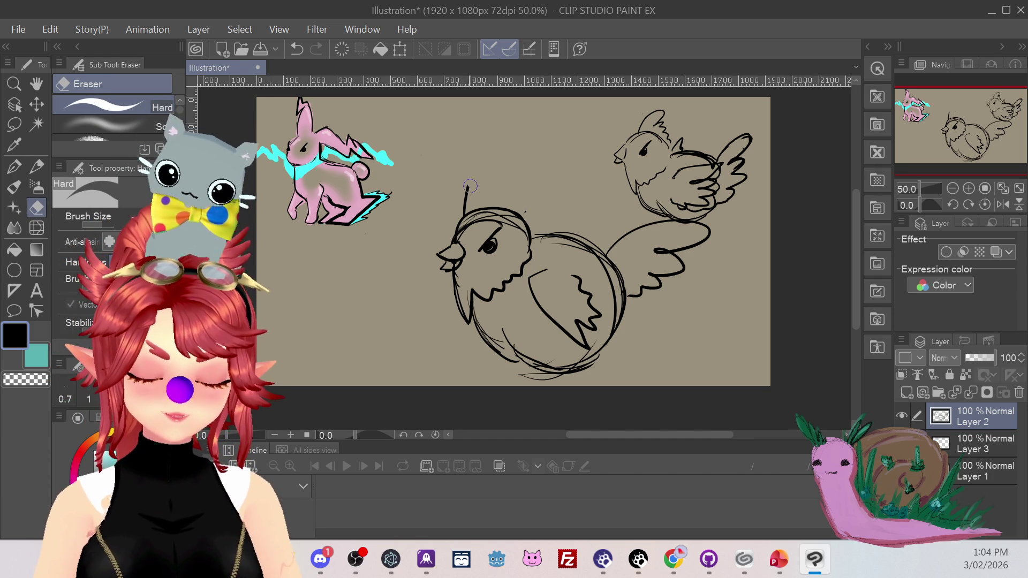
left_click(14, 167)
mouse_move(468, 189)
left_mouse_down()
mouse_move(522, 172)
mouse_move(537, 214)
left_mouse_up()
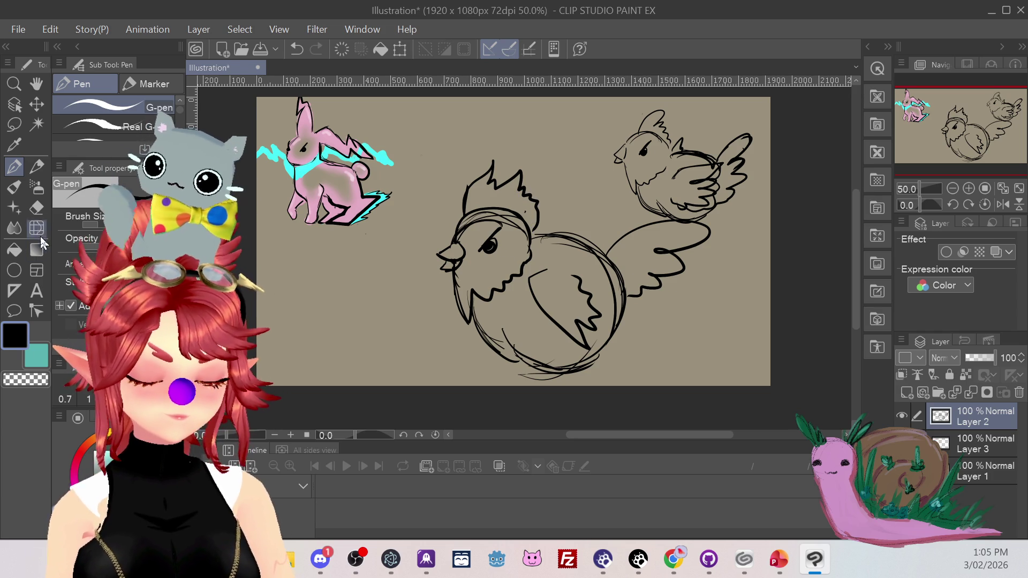
Erase the small chick's head and wing strokes at the upper right.
left_click(37, 207)
mouse_move(621, 192)
left_mouse_down()
mouse_move(631, 134)
mouse_move(645, 149)
left_mouse_up()
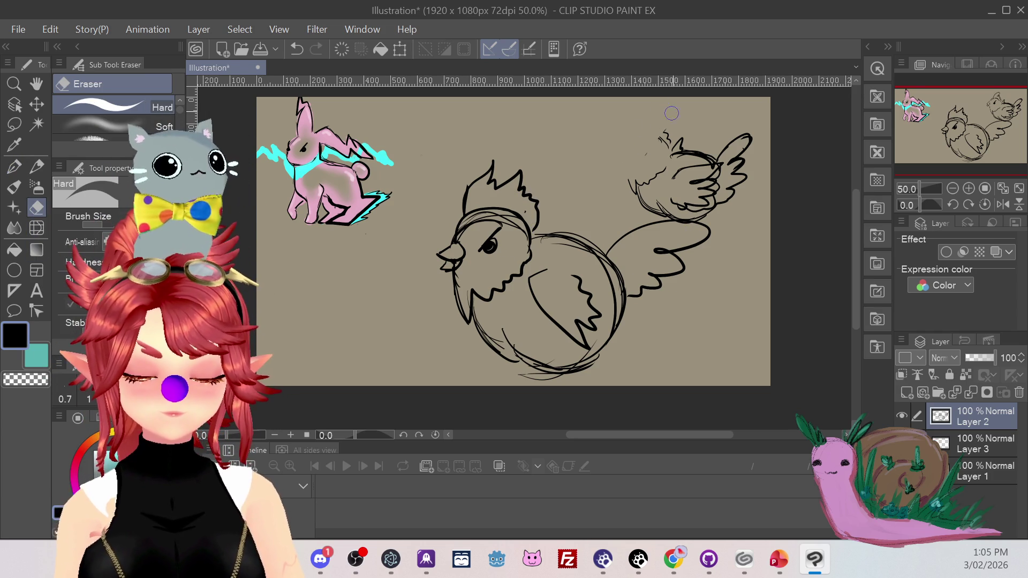
mouse_move(699, 123)
left_mouse_down()
mouse_move(696, 158)
mouse_move(744, 179)
mouse_move(625, 246)
mouse_move(696, 238)
mouse_move(653, 291)
left_mouse_up()
left_click(22, 170)
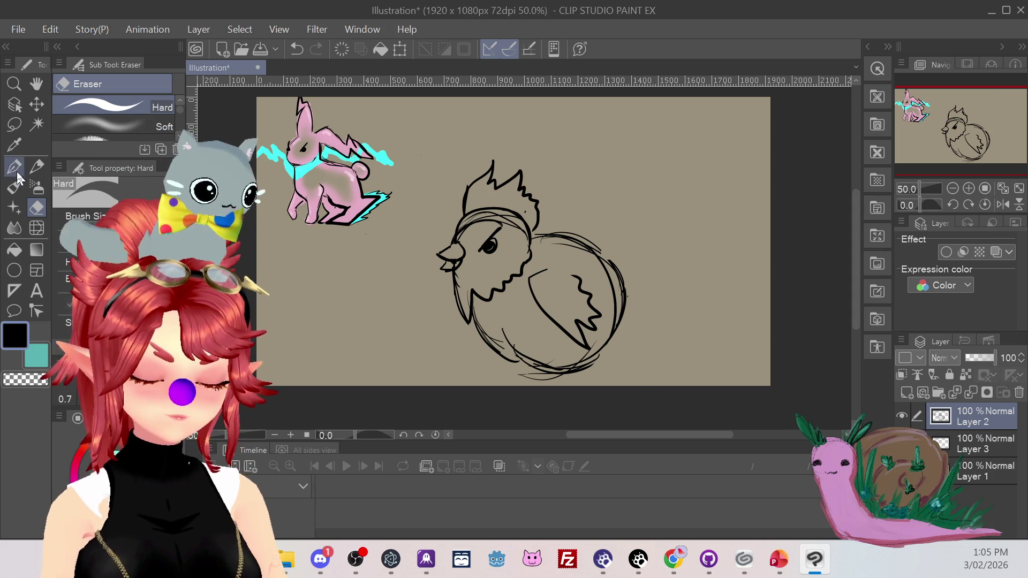
Draw a zigzag wing on the chicken's right and a wing shape inside the body.
mouse_move(604, 252)
left_mouse_down()
mouse_move(689, 202)
mouse_move(697, 239)
mouse_move(654, 317)
mouse_move(613, 347)
left_mouse_up()
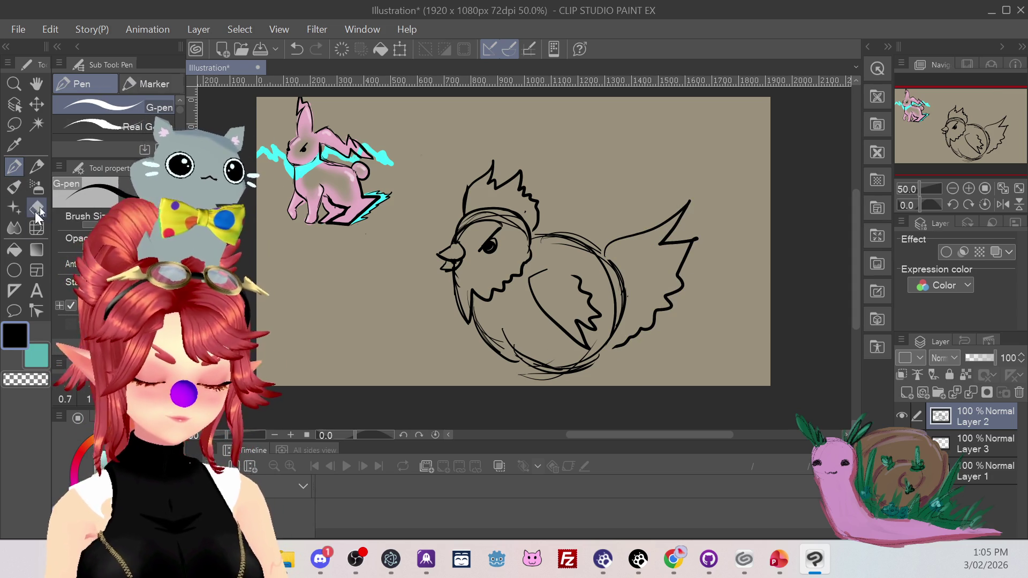
key("e")
left_click_drag(533, 295, 589, 326)
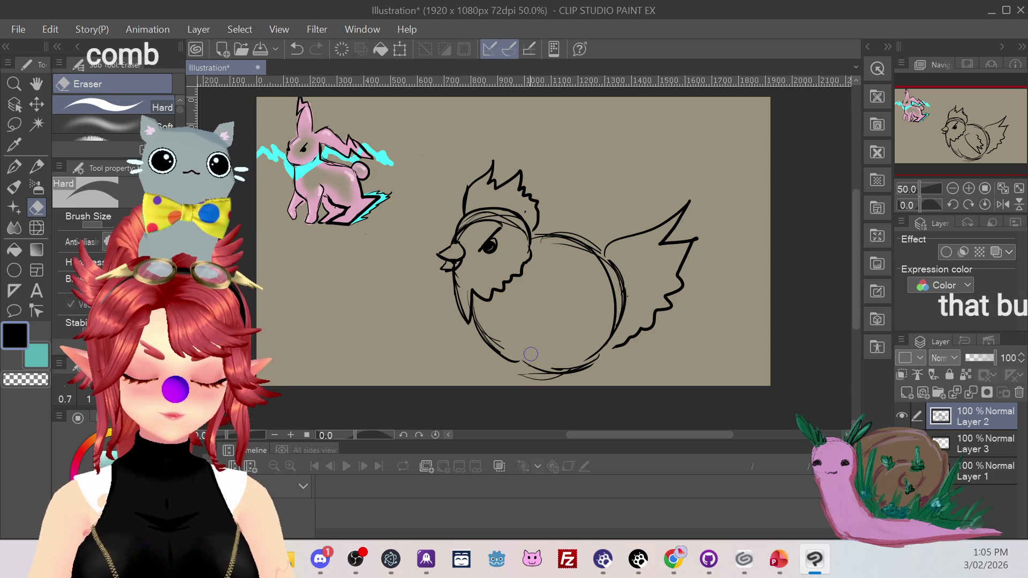
key("p")
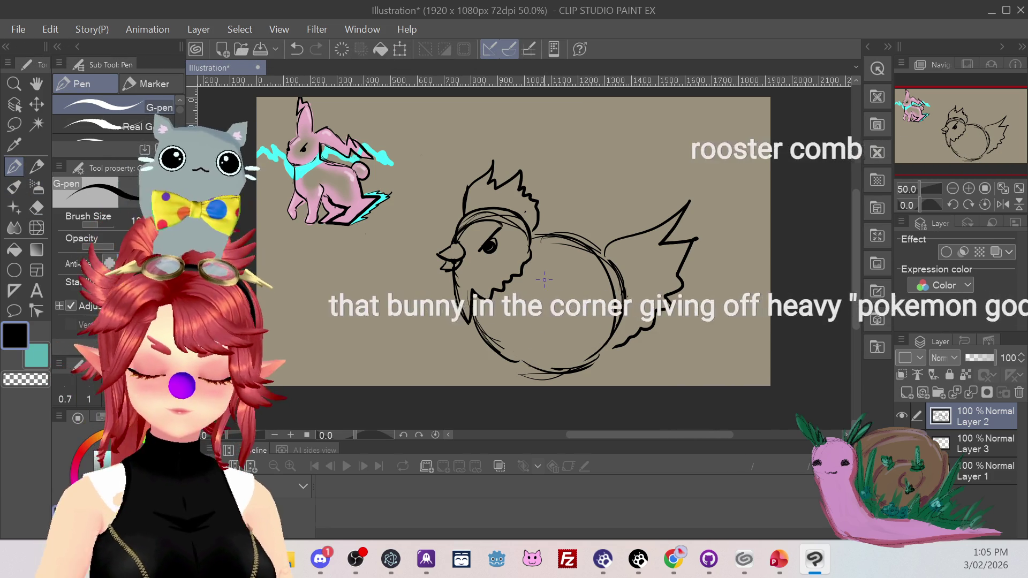
left_click_drag(552, 274, 592, 245)
key("ctrl+z")
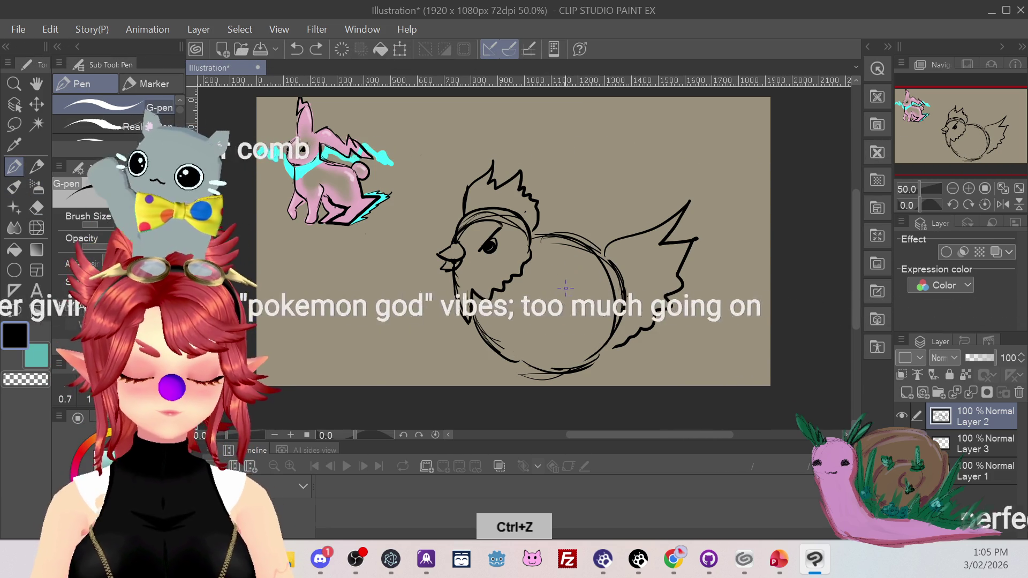
mouse_move(523, 315)
left_mouse_down()
mouse_move(584, 249)
mouse_move(549, 324)
left_mouse_up()
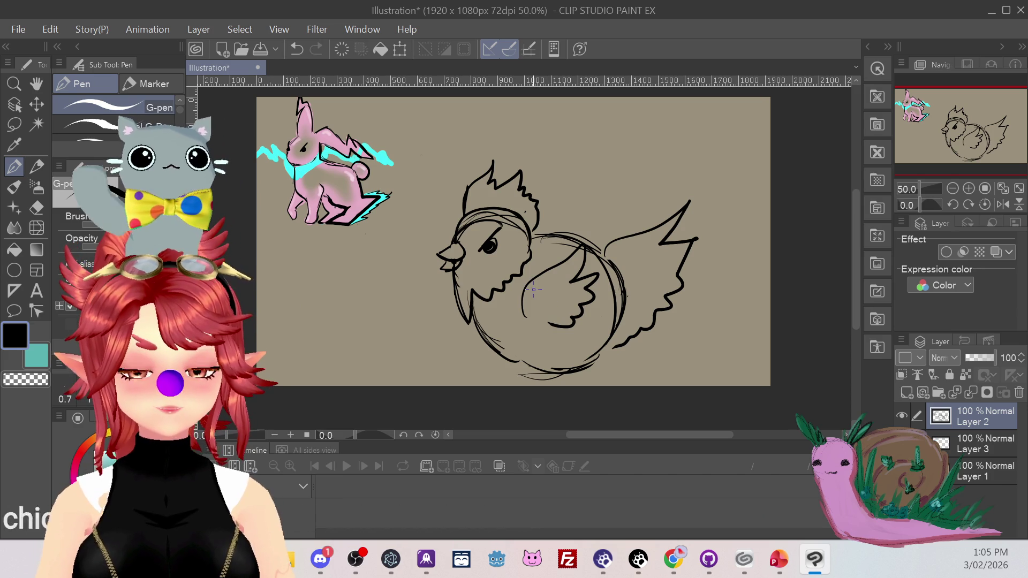
Erase stray lines on the head, chin and lower-left body, then redraw the chin line.
left_click(37, 207)
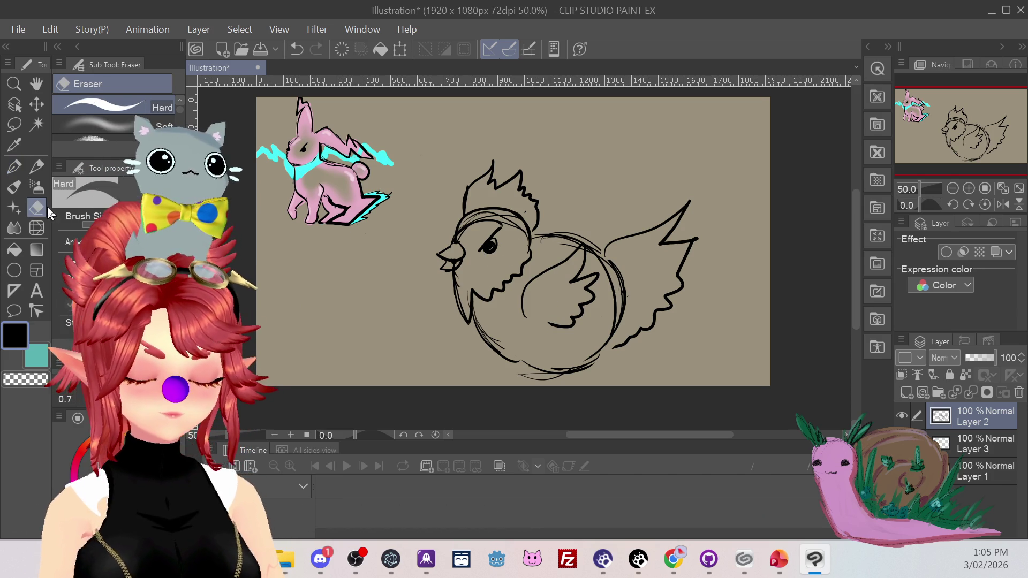
left_click_drag(461, 230, 510, 225)
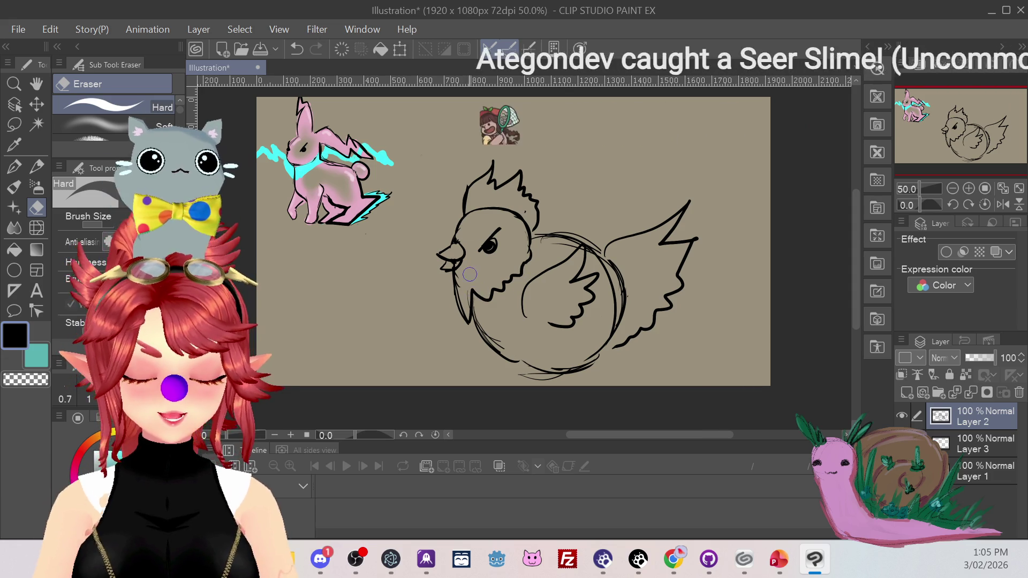
key("p")
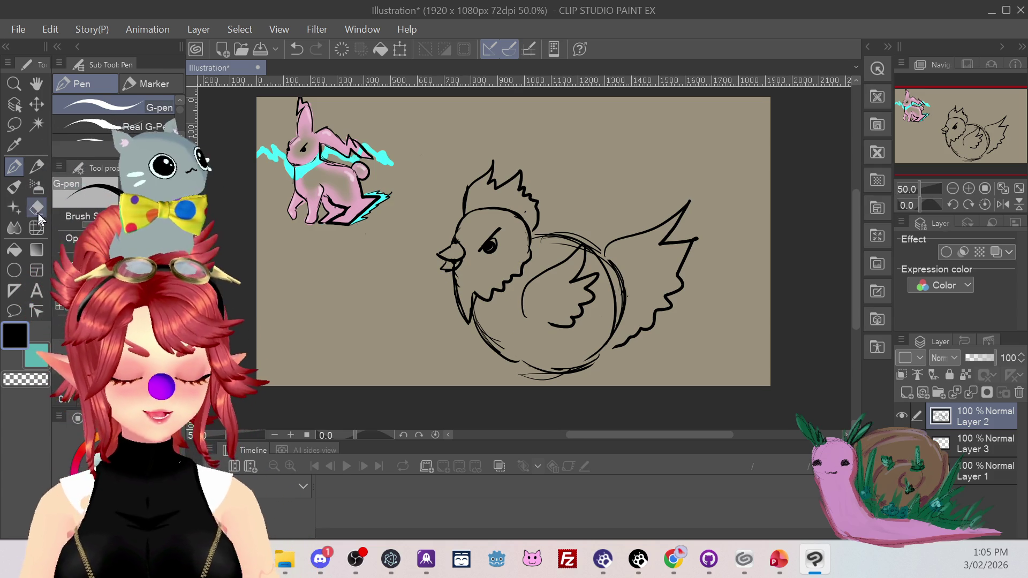
key("e")
left_click_drag(461, 313, 529, 256)
left_click_drag(477, 302, 457, 320)
left_click(14, 167)
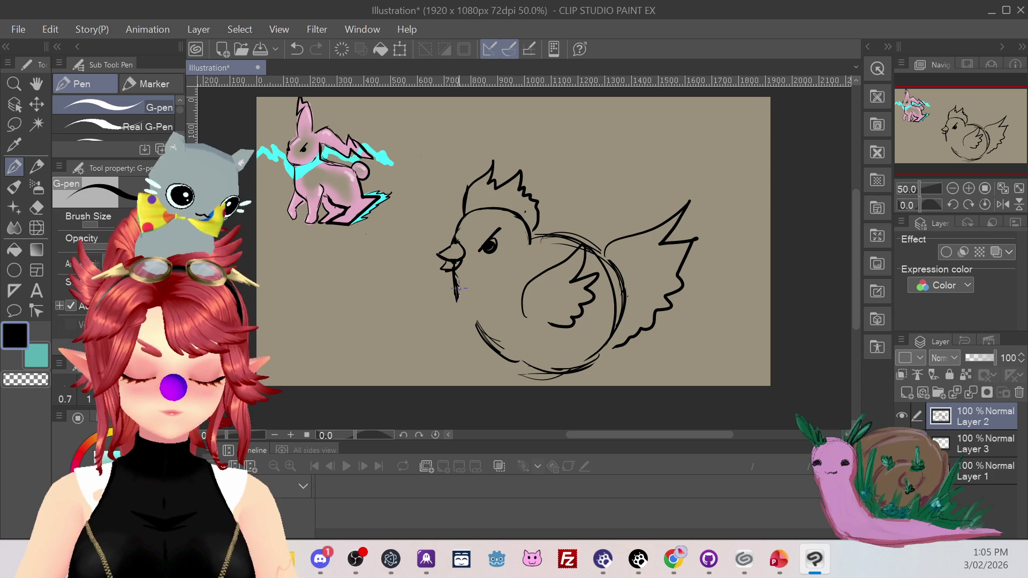
mouse_move(474, 289)
left_mouse_down()
mouse_move(506, 269)
mouse_move(509, 302)
left_mouse_up()
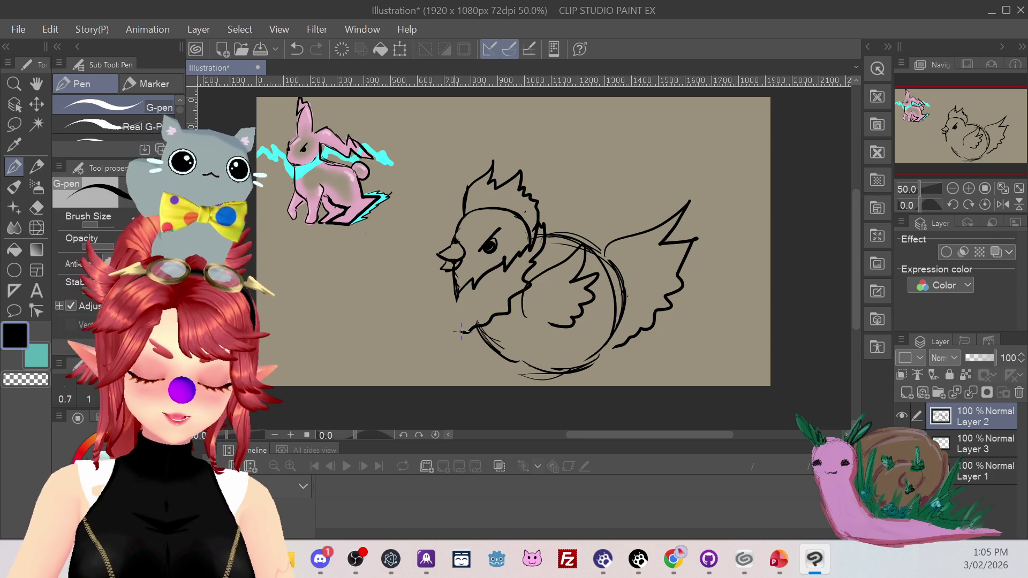
Add chin and belly strokes, then draw an egg at the lower right after several retries.
left_click_drag(451, 278, 442, 280)
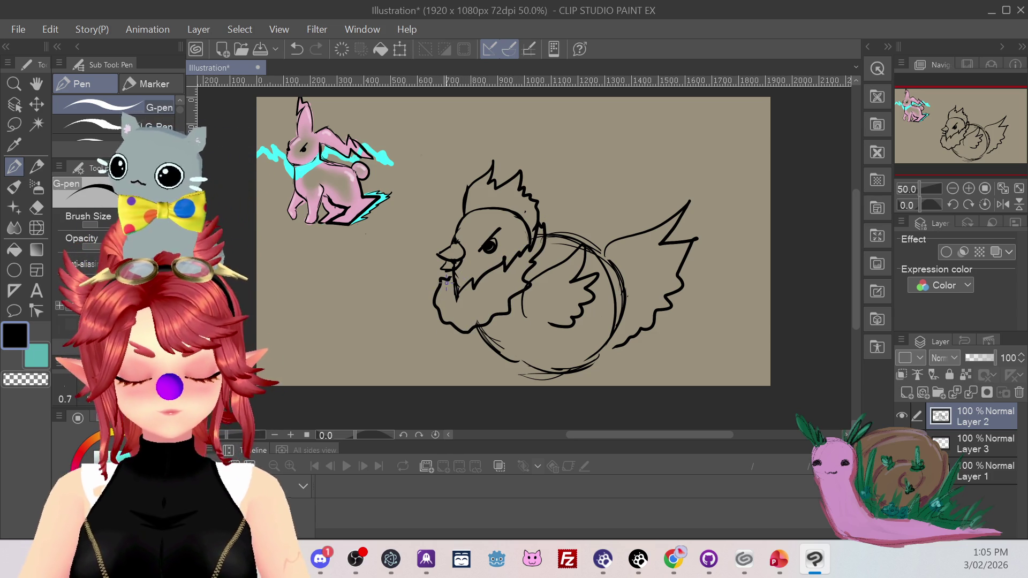
left_click_drag(524, 364, 542, 368)
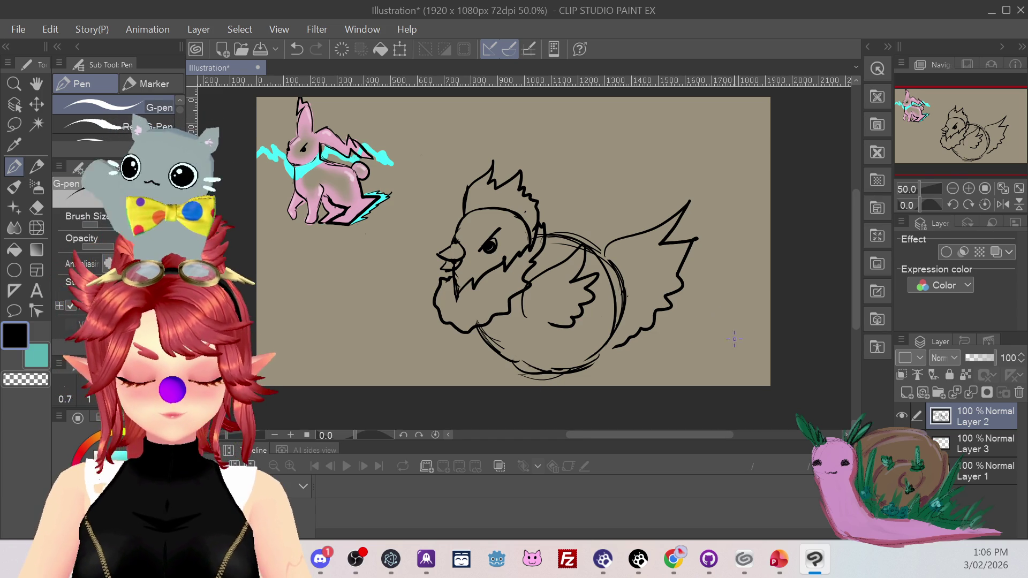
mouse_move(709, 357)
left_mouse_down()
mouse_move(734, 313)
mouse_move(745, 356)
mouse_move(727, 296)
left_mouse_up()
key("ctrl+z")
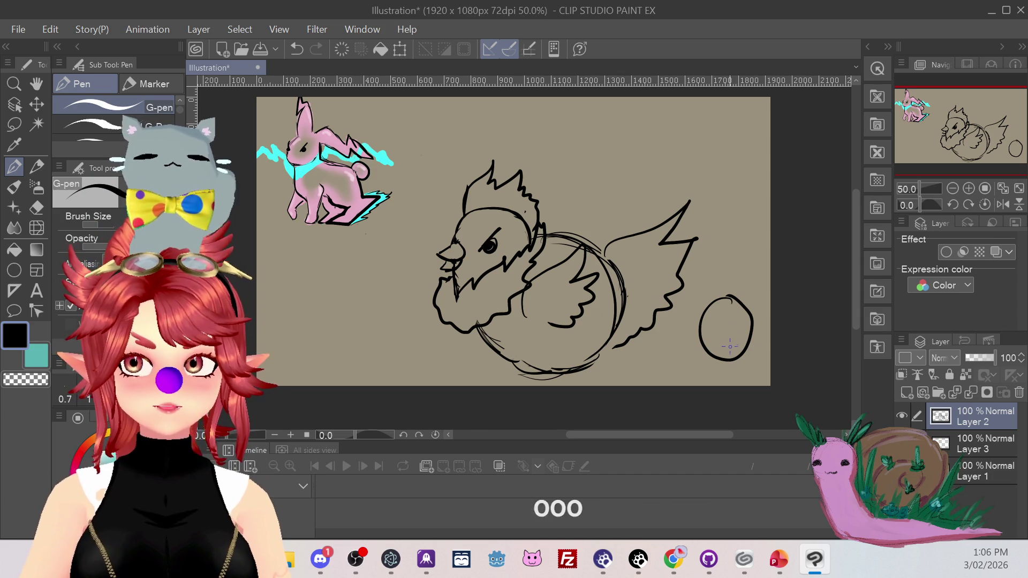
key("ctrl+z")
mouse_move(725, 304)
left_mouse_down()
mouse_move(715, 307)
mouse_move(722, 304)
mouse_move(709, 370)
mouse_move(729, 308)
left_mouse_up()
key("ctrl+z")
left_click_drag(709, 373, 692, 354)
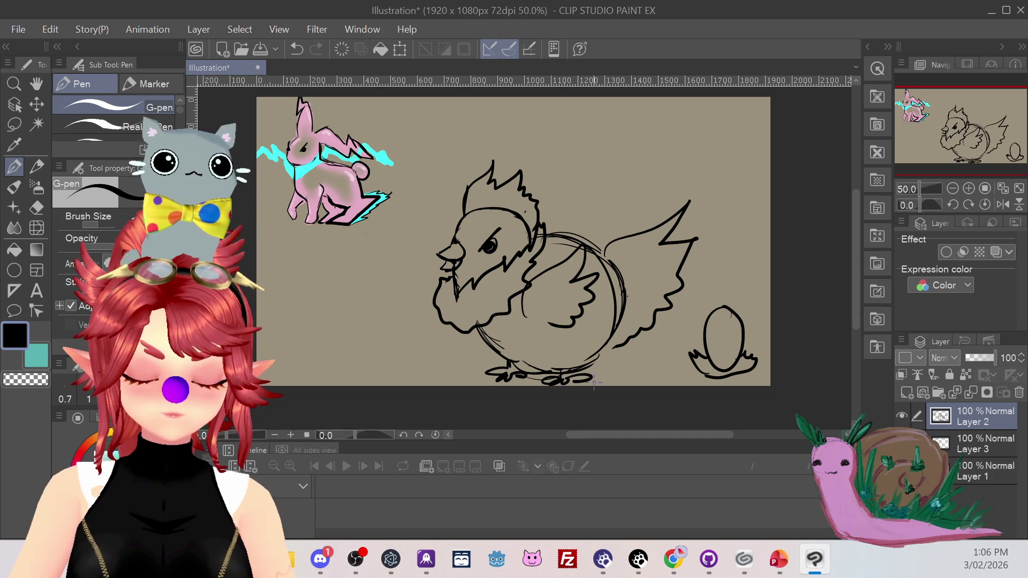
Lasso the chicken and egg and scale them down toward the top left.
key("m")
mouse_move(554, 134)
left_mouse_down()
mouse_move(428, 152)
mouse_move(484, 390)
mouse_move(770, 377)
mouse_move(744, 225)
mouse_move(555, 134)
left_mouse_up()
left_click(664, 401)
mouse_move(770, 385)
left_mouse_down()
mouse_move(658, 294)
mouse_move(645, 300)
mouse_move(661, 249)
mouse_move(614, 218)
mouse_move(615, 234)
mouse_move(599, 230)
left_mouse_up()
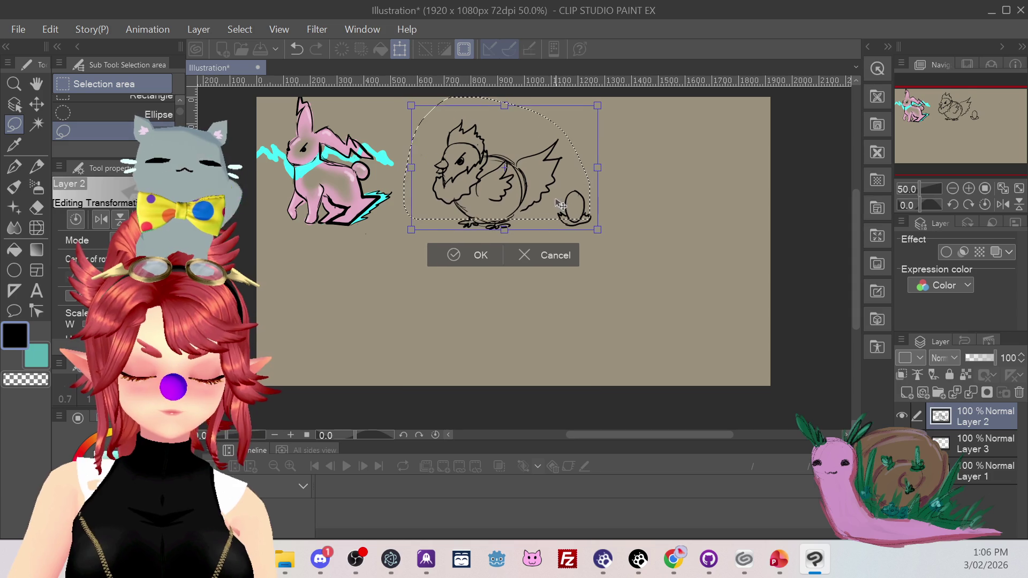
Confirm the resize, clear the selection and view the canvas at 100% centred on the chicken.
left_click(475, 252)
left_click(391, 234)
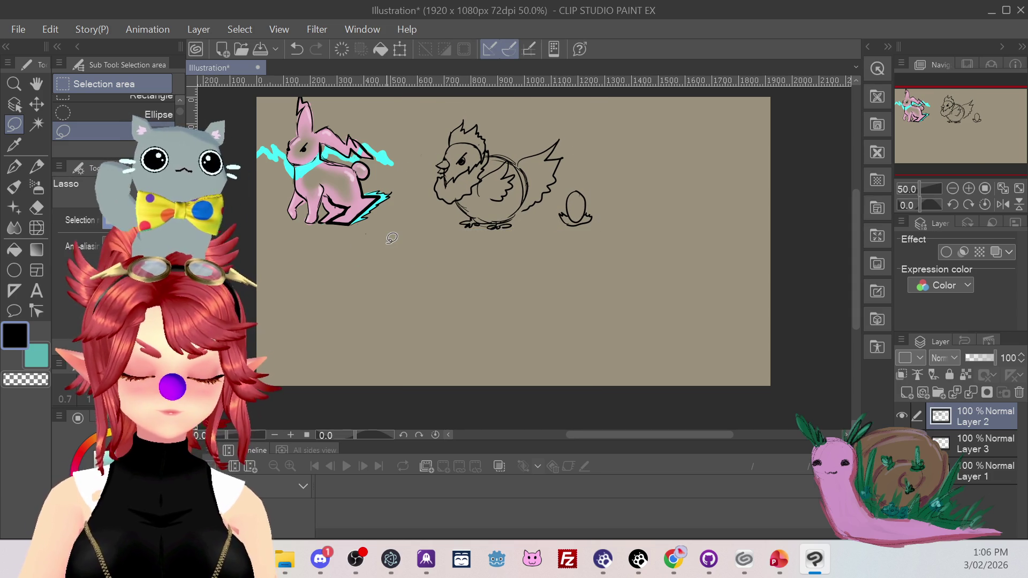
left_click(984, 189)
left_click_drag(965, 130, 963, 111)
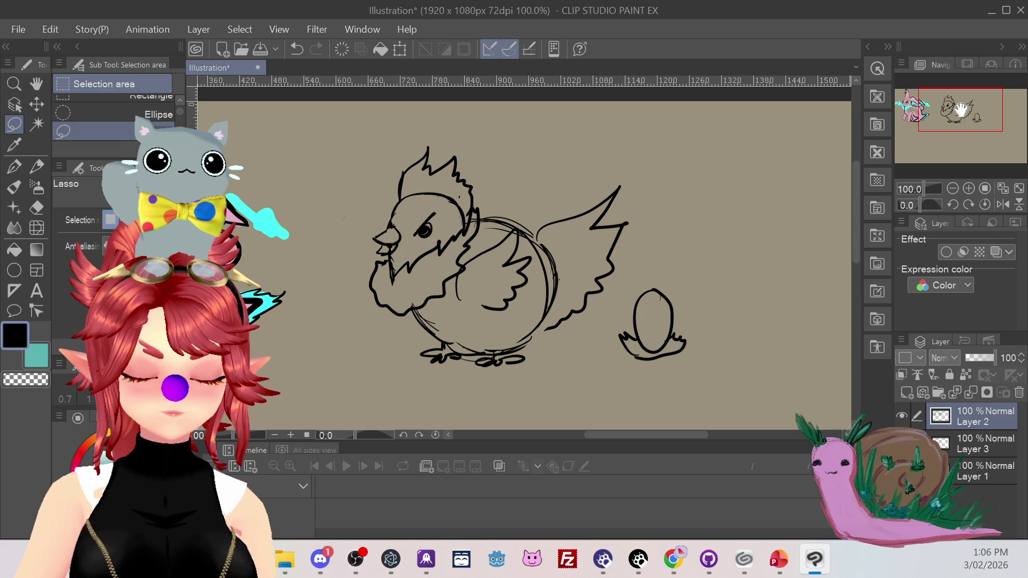
Erase stray sketch lines on the chicken and return to the pen.
left_click(37, 209)
mouse_move(500, 233)
left_mouse_down()
mouse_move(492, 225)
mouse_move(523, 242)
mouse_move(545, 284)
mouse_move(534, 322)
mouse_move(459, 343)
mouse_move(424, 322)
left_mouse_up()
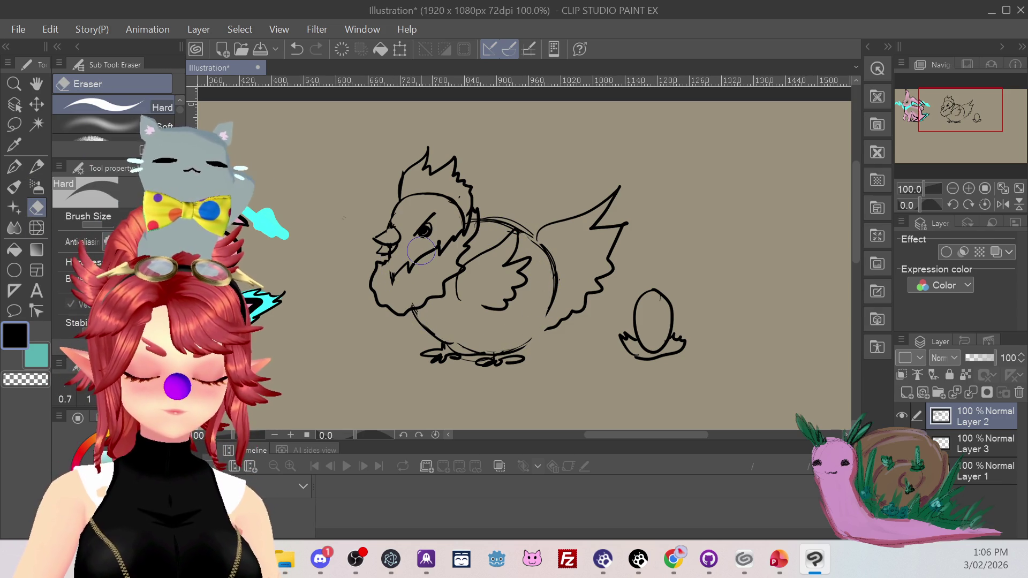
key("p")
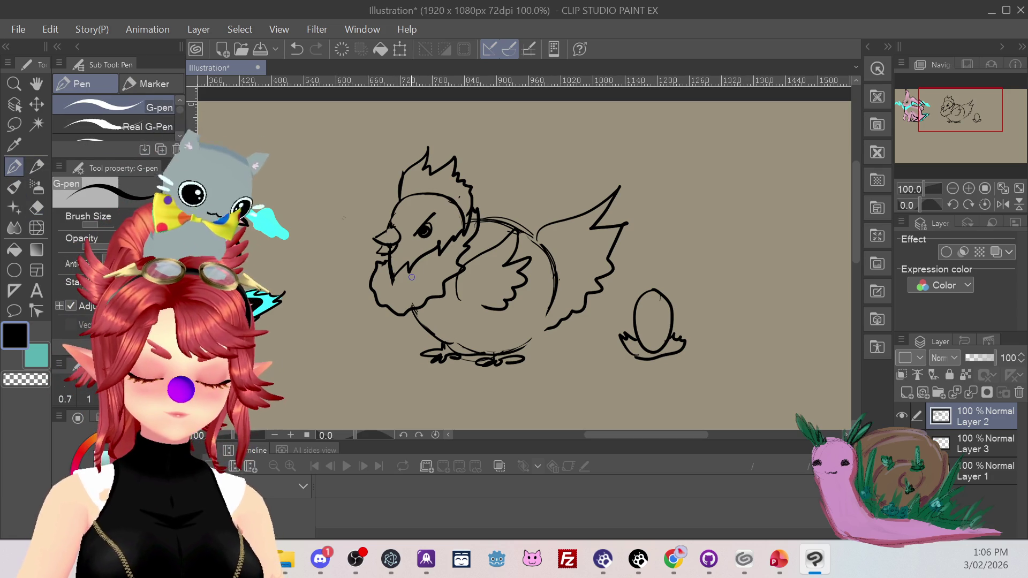
On Layer 3, sample the pink colour from the canvas and switch to the brush.
left_click(990, 449)
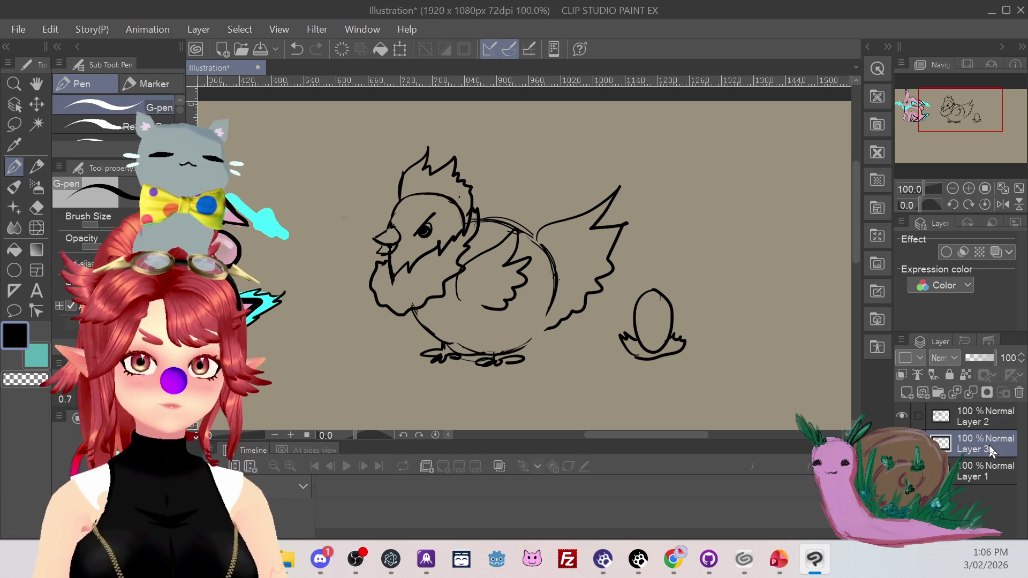
left_click(13, 144)
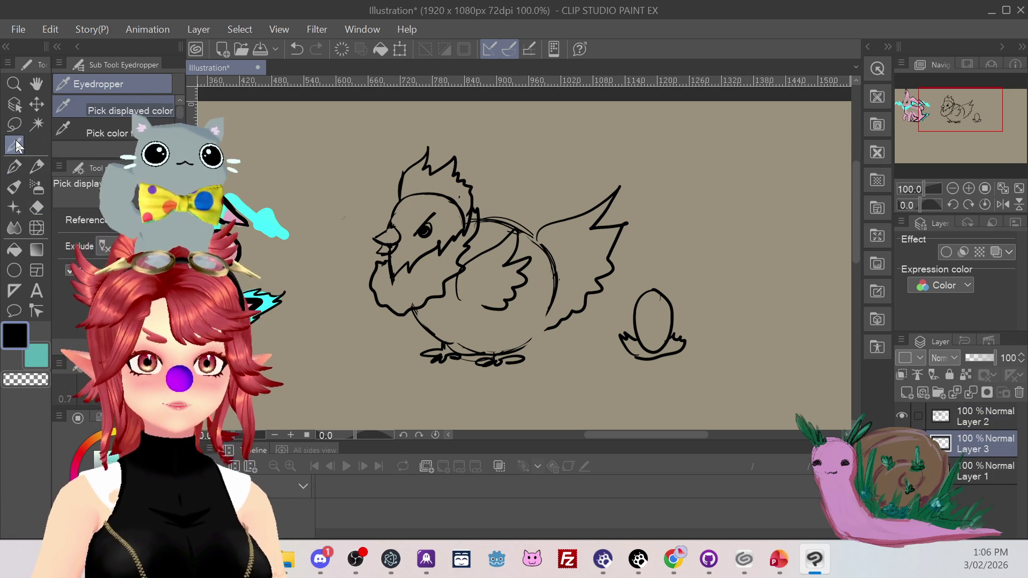
left_click(235, 217)
left_click(14, 187)
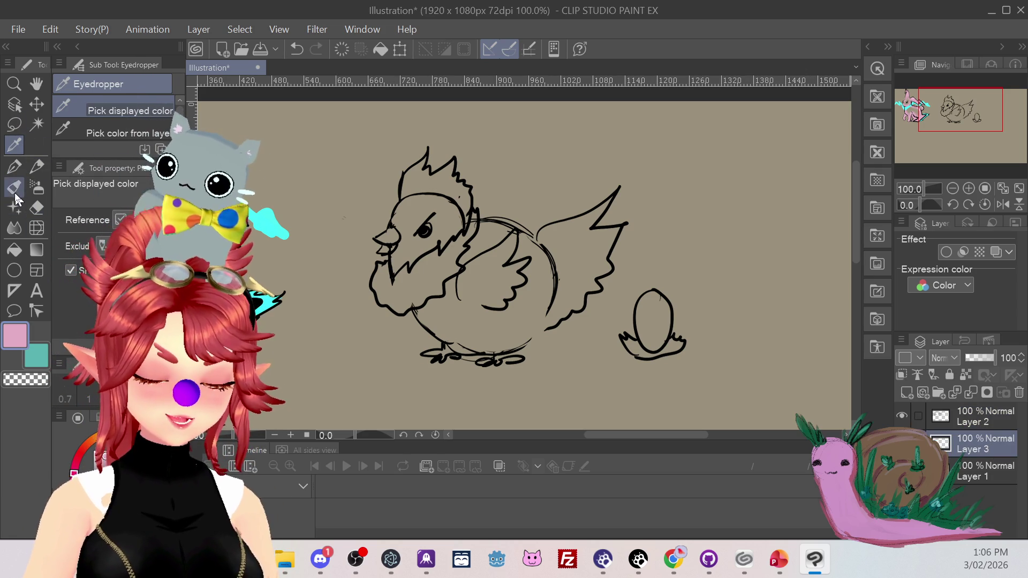
Paint pink over the hen's head, cheek, chest, wing, belly and lower body.
mouse_move(468, 290)
left_mouse_down()
mouse_move(416, 312)
mouse_move(457, 339)
mouse_move(464, 301)
left_mouse_up()
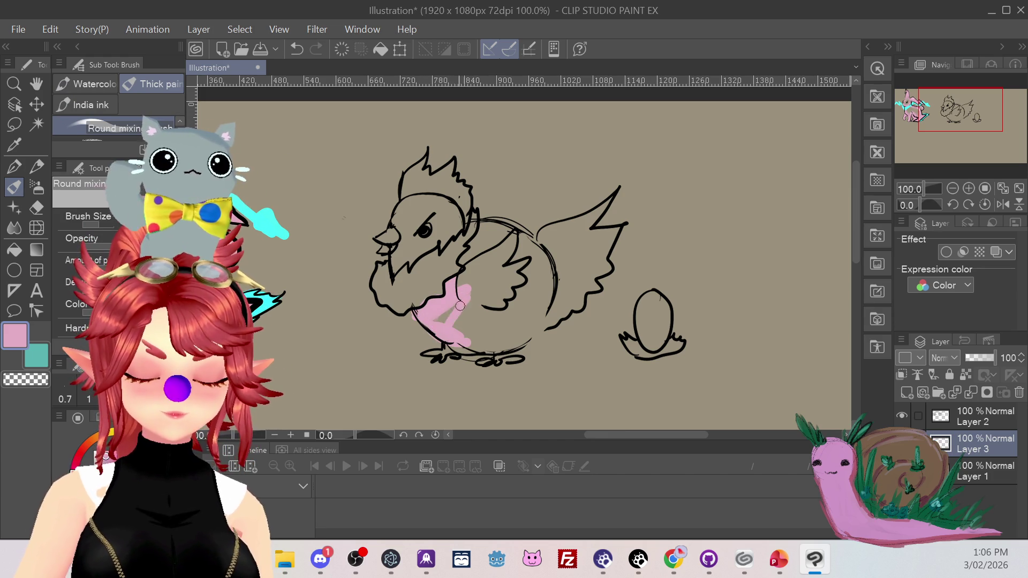
left_click_drag(412, 234, 399, 249)
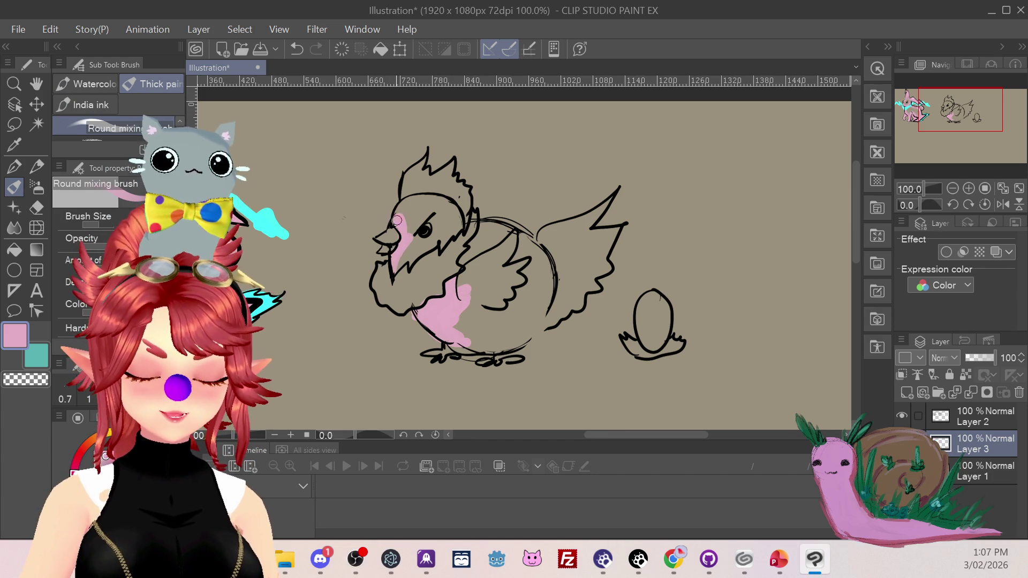
mouse_move(402, 211)
left_mouse_down()
mouse_move(440, 203)
mouse_move(395, 268)
mouse_move(446, 236)
left_mouse_up()
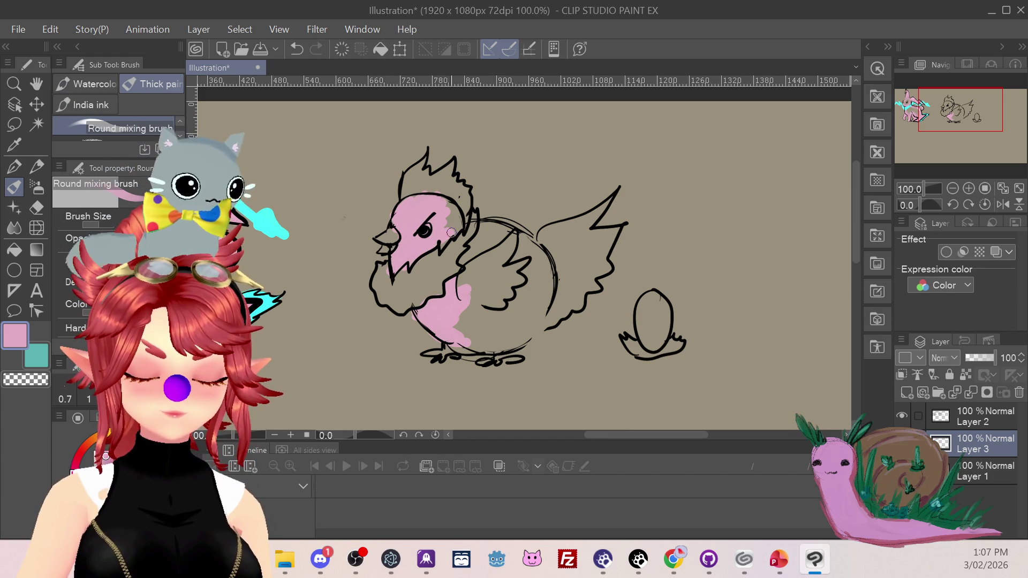
mouse_move(449, 298)
left_mouse_down()
mouse_move(482, 242)
mouse_move(513, 236)
mouse_move(479, 242)
left_mouse_up()
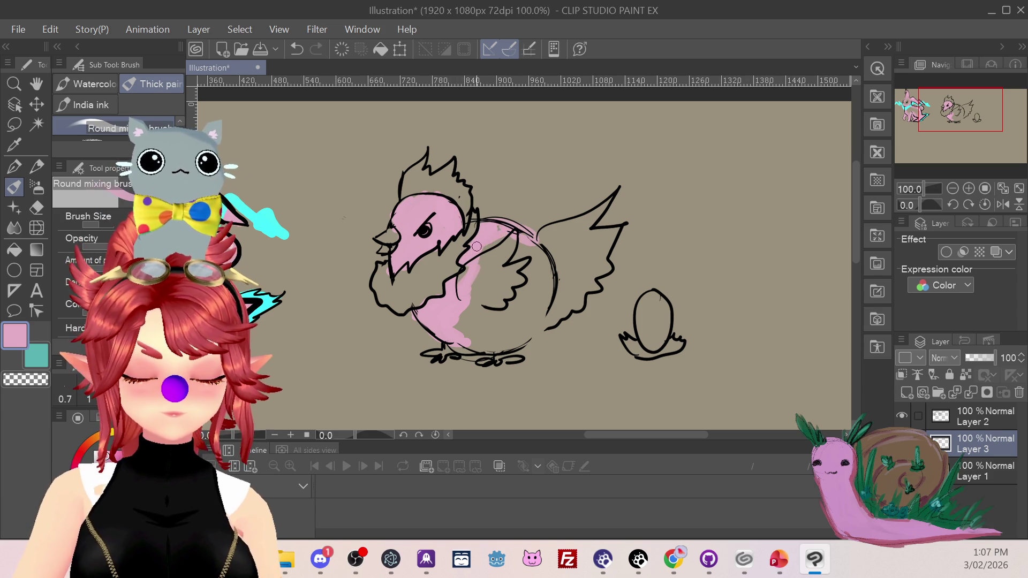
mouse_move(463, 350)
left_mouse_down()
mouse_move(519, 344)
mouse_move(546, 276)
mouse_move(538, 329)
left_mouse_up()
mouse_move(538, 255)
left_mouse_down()
mouse_move(514, 301)
mouse_move(514, 332)
mouse_move(490, 339)
mouse_move(462, 301)
left_mouse_up()
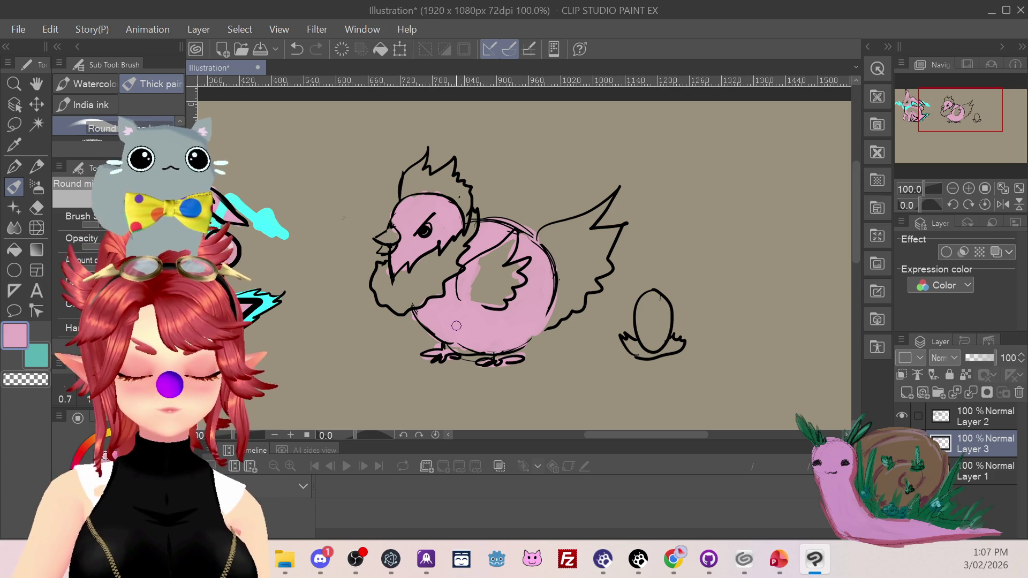
mouse_move(489, 318)
left_mouse_down()
mouse_move(483, 268)
mouse_move(506, 243)
mouse_move(495, 280)
left_mouse_up()
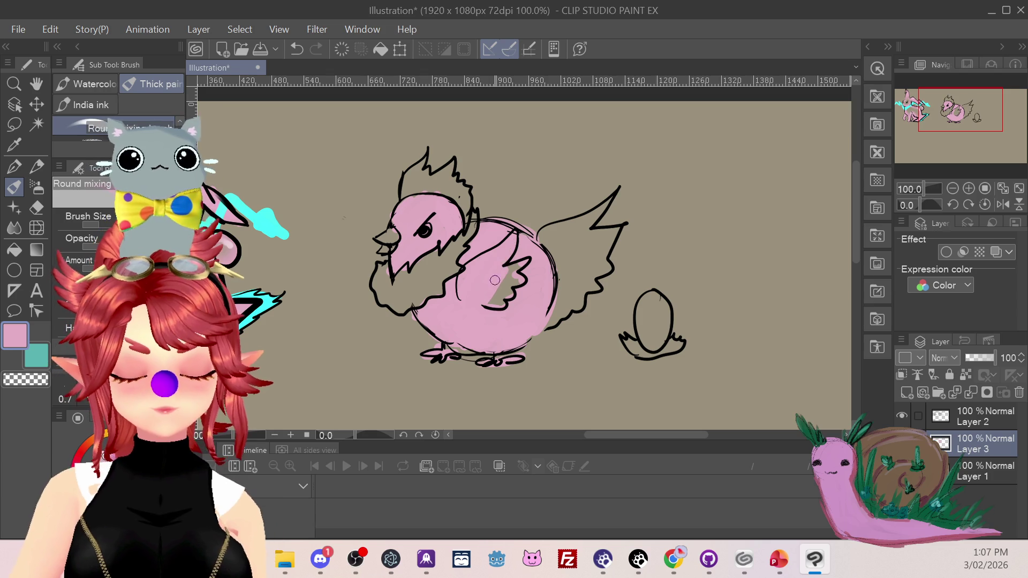
left_click(20, 147)
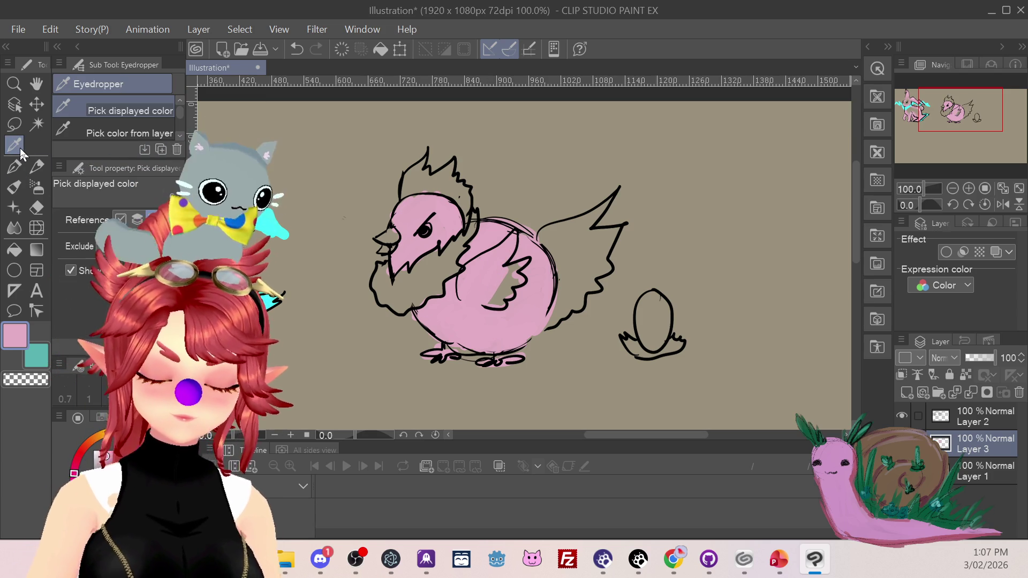
Choose orange-brown and paint the chicken's front wing, tail feathers, beard and crest.
left_click(15, 188)
left_click_drag(94, 449, 92, 439)
mouse_move(472, 293)
left_mouse_down()
mouse_move(459, 283)
mouse_move(506, 244)
mouse_move(479, 278)
mouse_move(518, 268)
mouse_move(481, 287)
mouse_move(492, 266)
left_mouse_up()
mouse_move(537, 237)
left_mouse_down()
mouse_move(621, 227)
mouse_move(594, 291)
mouse_move(565, 316)
mouse_move(542, 240)
mouse_move(594, 256)
mouse_move(586, 273)
left_mouse_up()
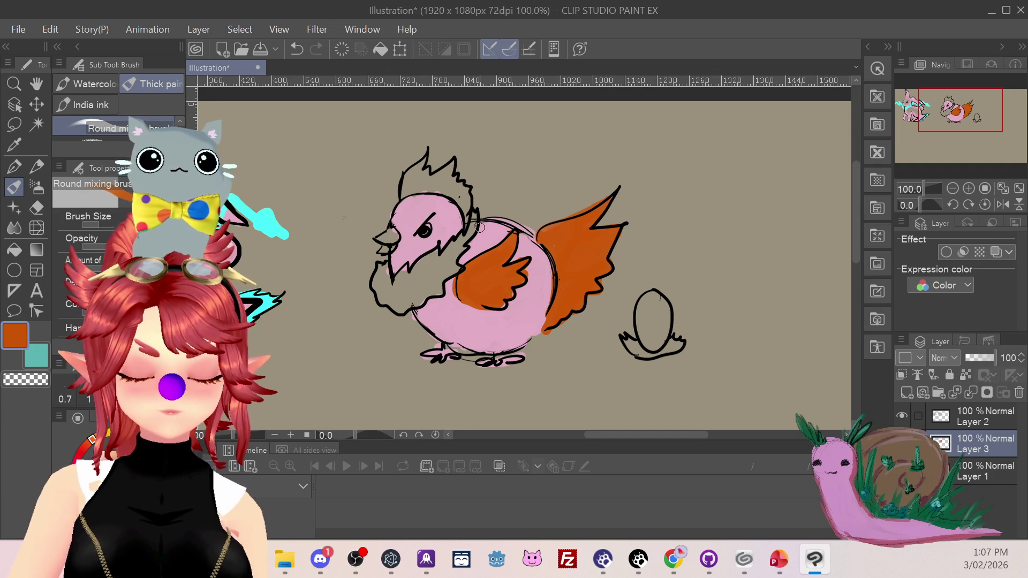
mouse_move(378, 296)
left_mouse_down()
mouse_move(420, 276)
mouse_move(433, 290)
mouse_move(449, 249)
mouse_move(458, 261)
left_mouse_up()
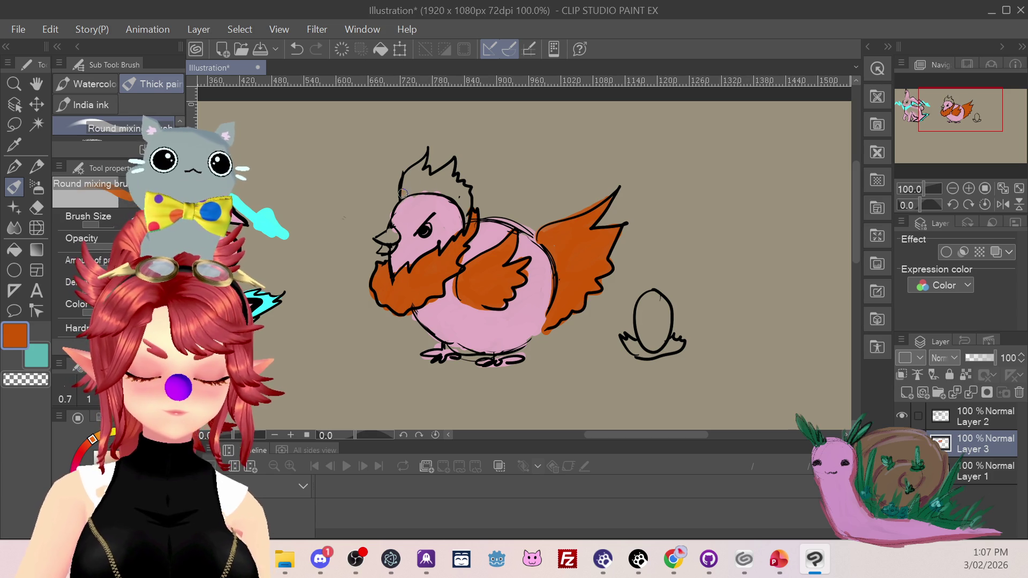
left_click_drag(409, 190, 433, 191)
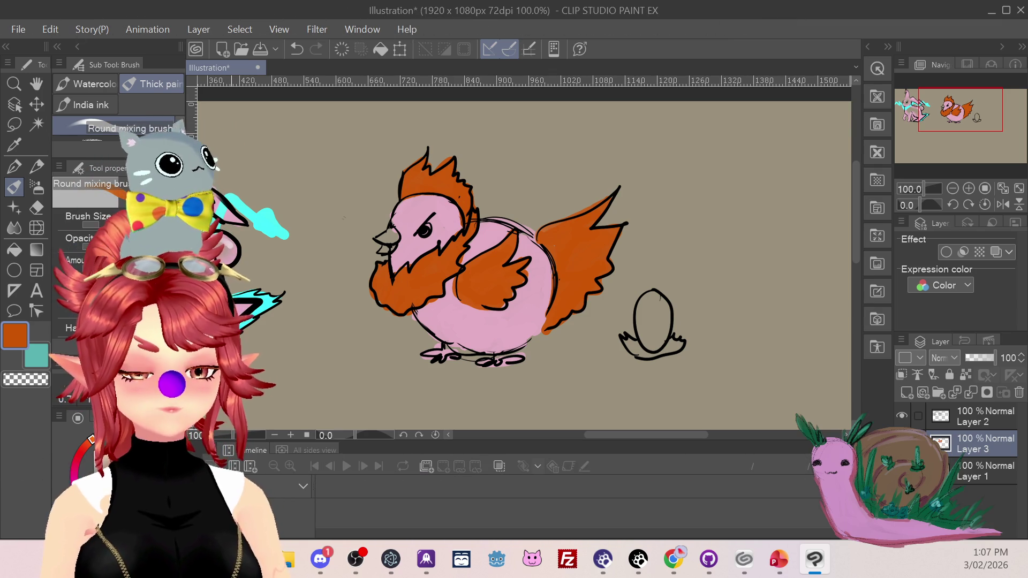
left_click(36, 208)
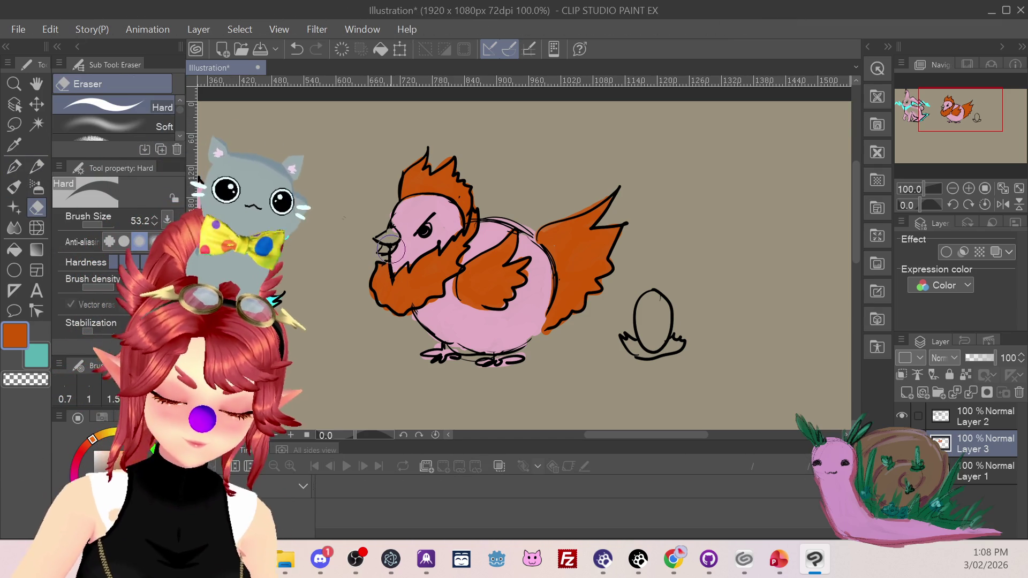
Try pink on the beak from Layer 2, then return to Layer 3 and undo it.
left_click(970, 418)
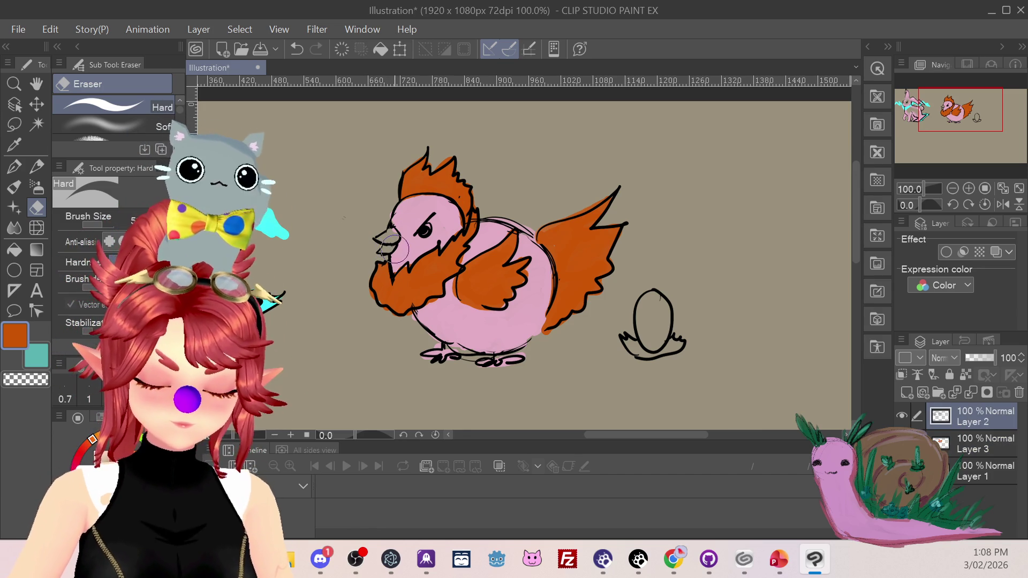
left_click(13, 145)
left_click(414, 220)
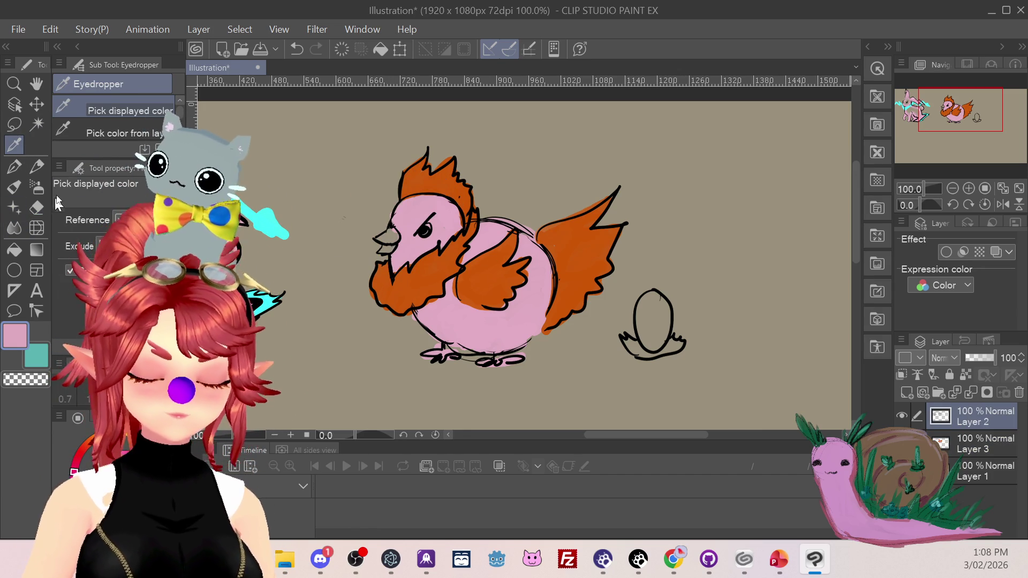
left_click(20, 189)
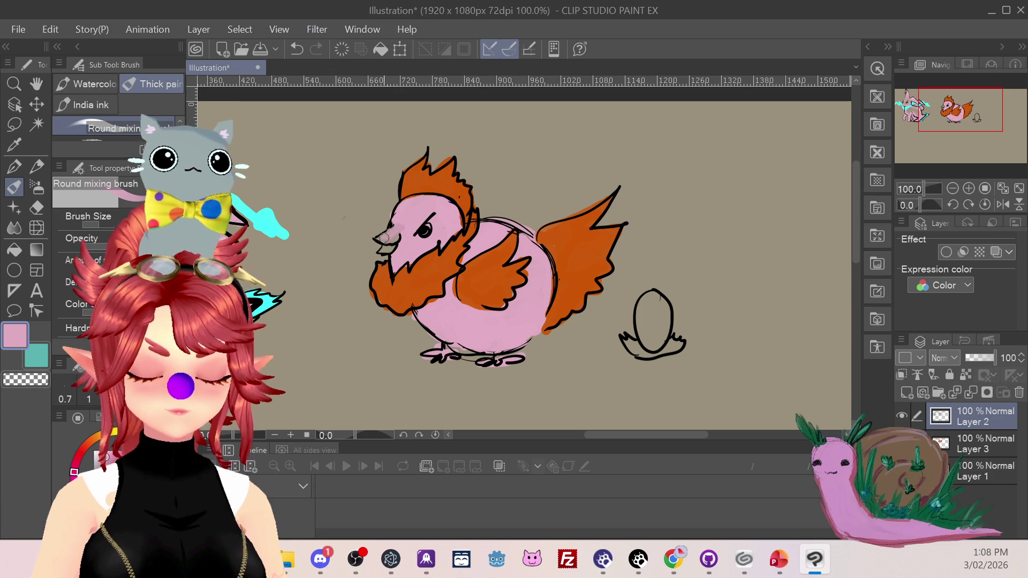
key("ctrl+z")
left_click(974, 445)
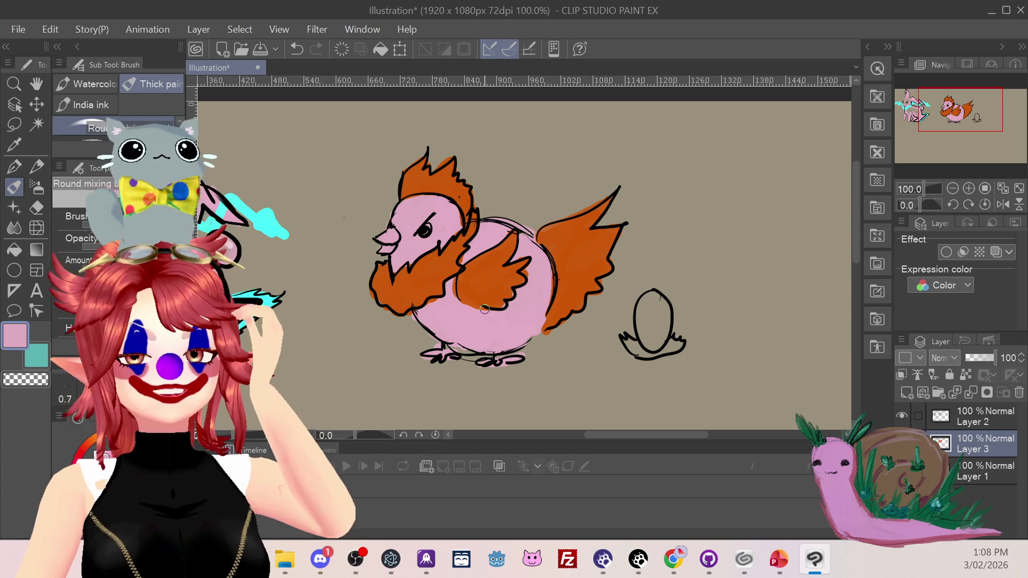
key("ctrl+z")
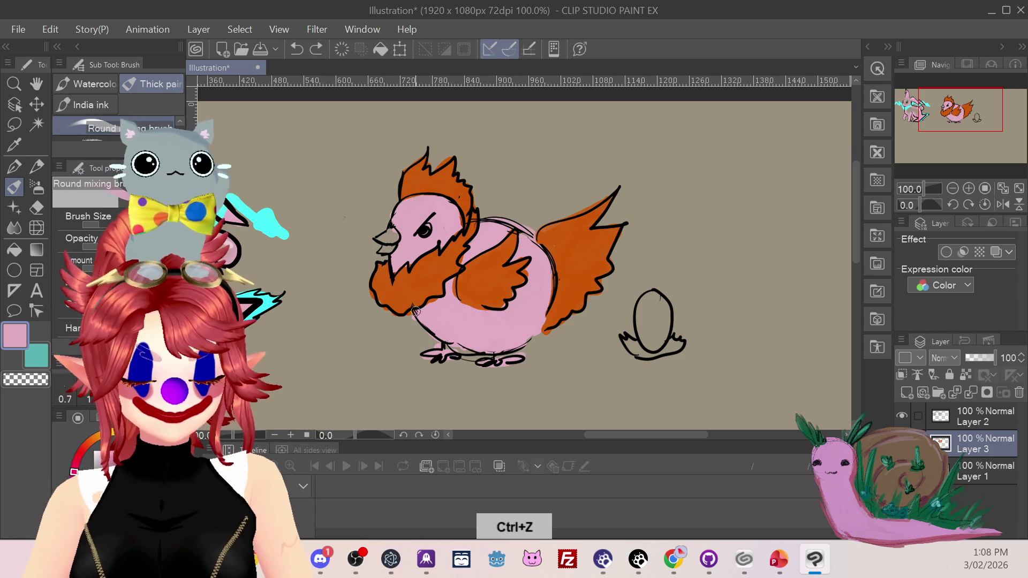
Sample a greyish-tan brown from the canvas for the beak and pan toward the bunny.
key("i")
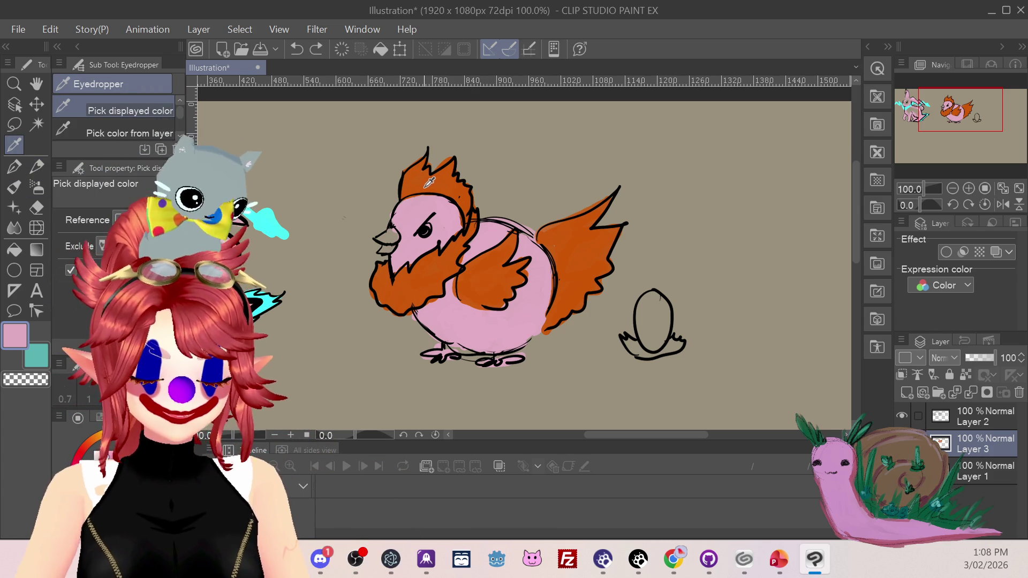
left_click(418, 181)
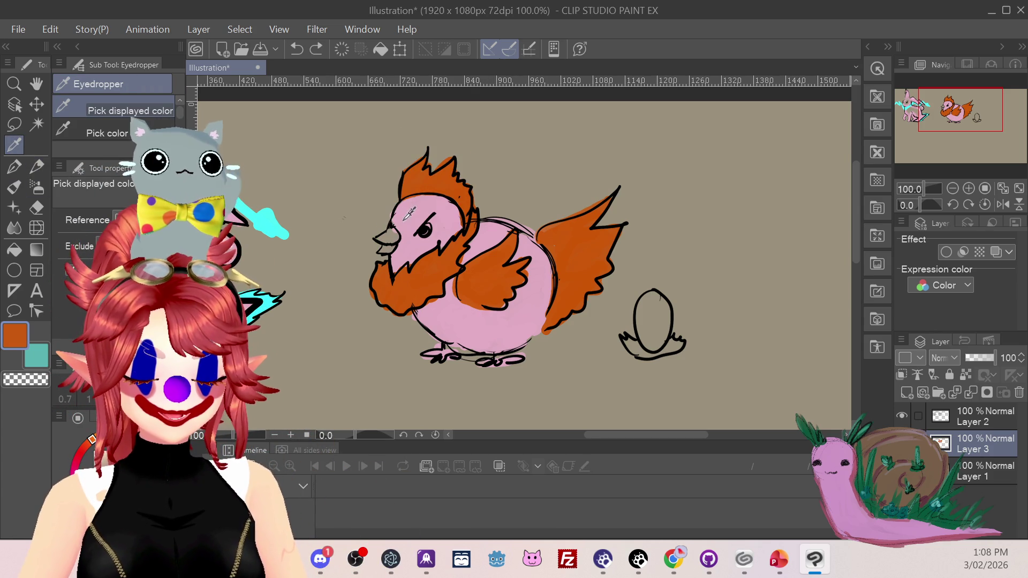
left_click(410, 187)
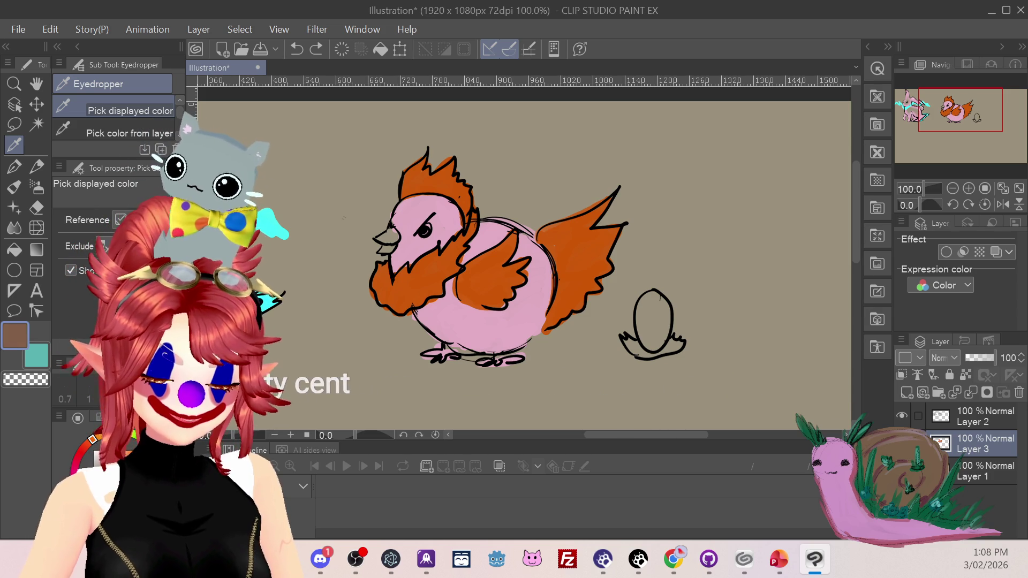
left_click(412, 185)
left_click(344, 218)
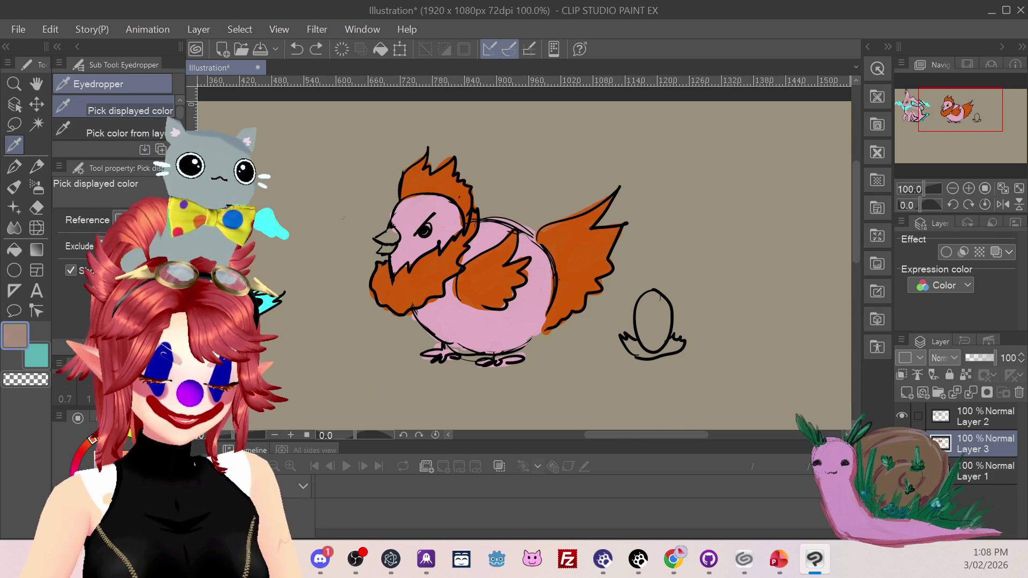
left_click(14, 186)
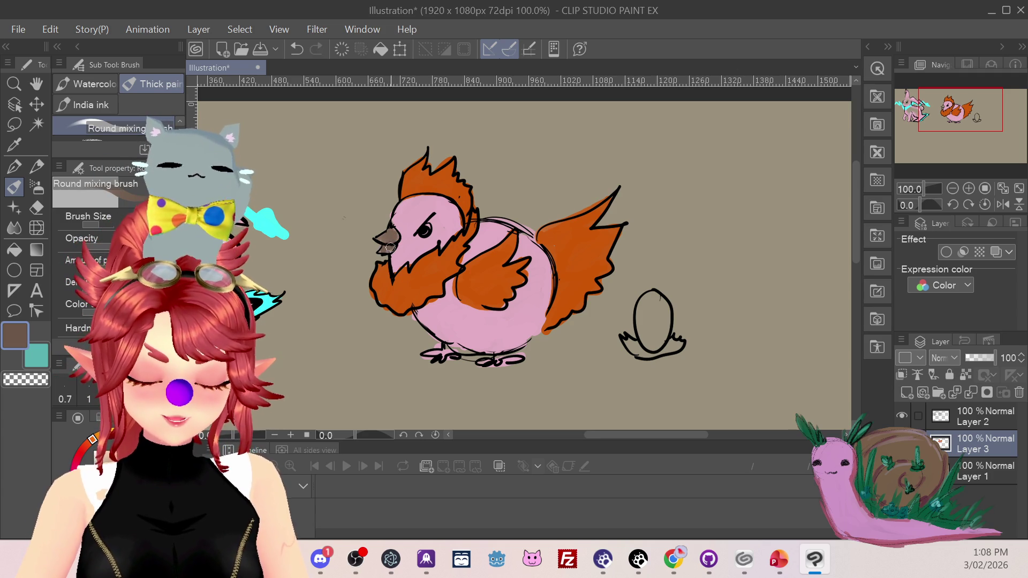
mouse_move(962, 110)
left_mouse_down()
mouse_move(931, 111)
mouse_move(948, 113)
left_mouse_up()
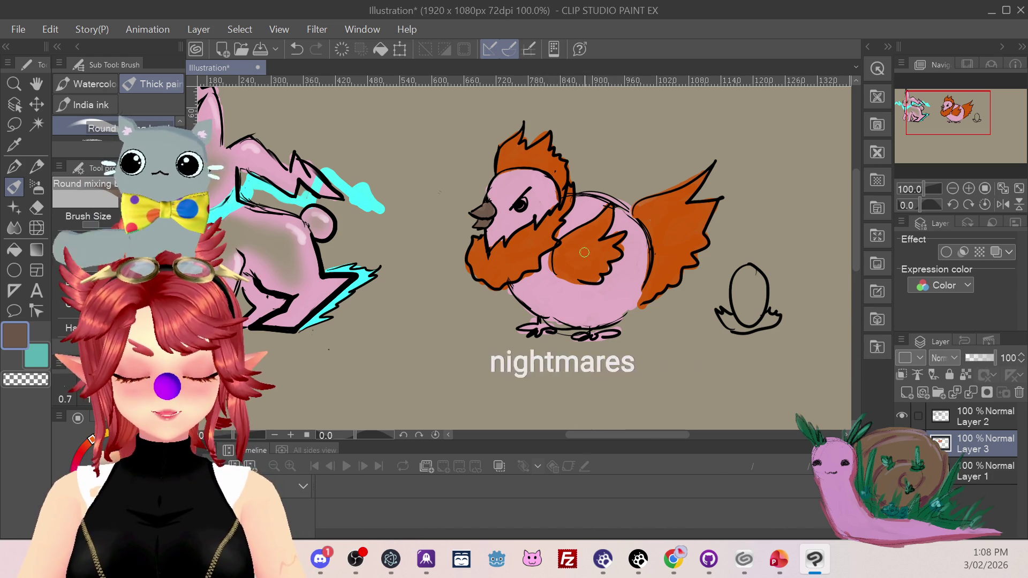
Paint the chicken's beak yellow and cover the left part of its wing with sampled pink.
left_click(101, 460)
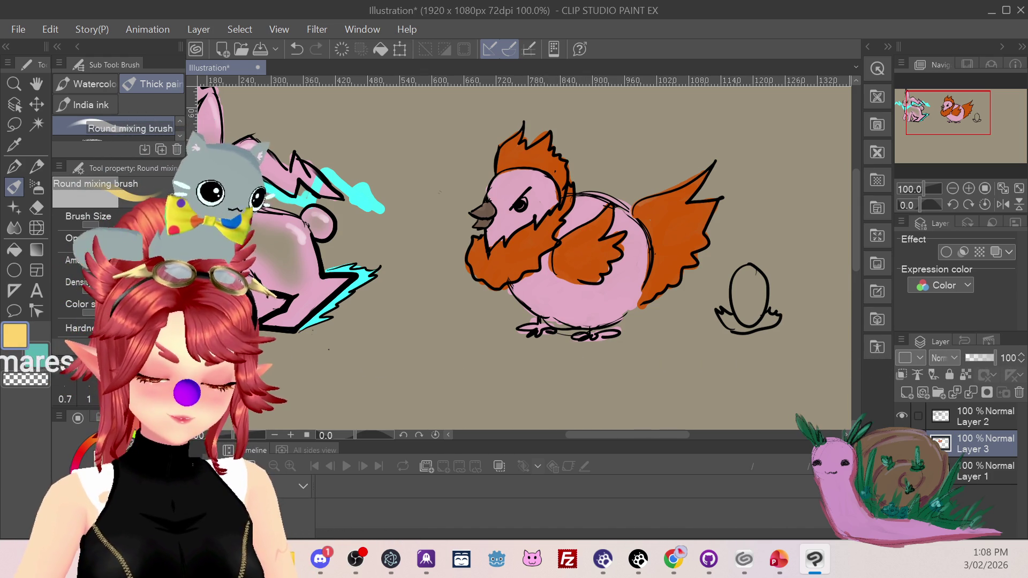
left_click_drag(478, 213, 476, 224)
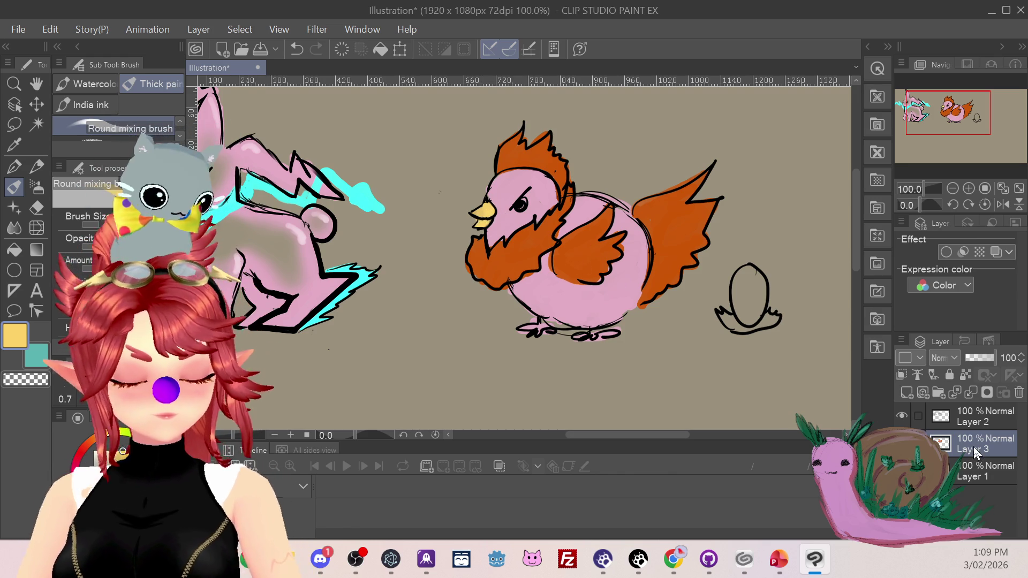
left_click(14, 145)
left_click(600, 298)
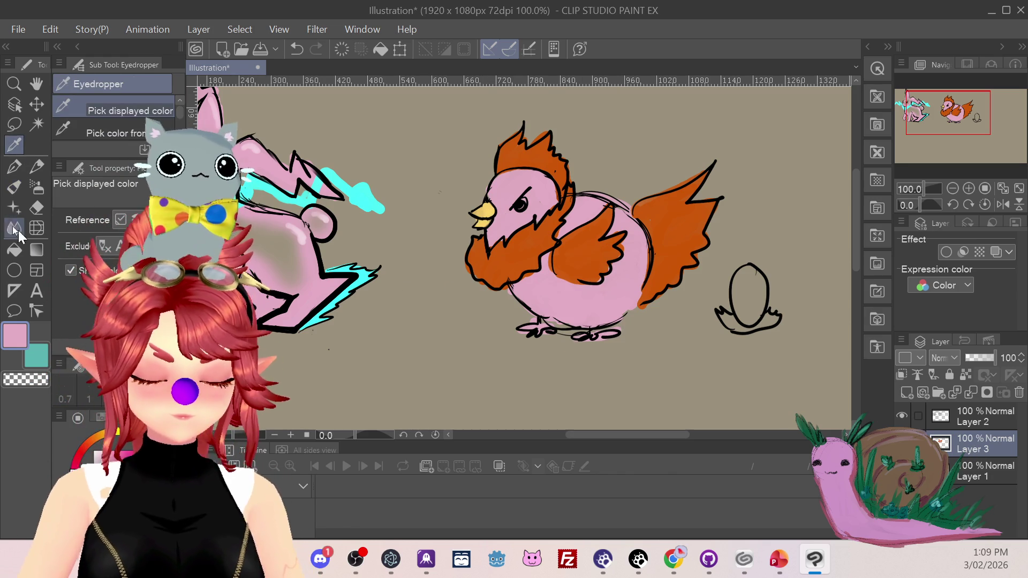
left_click(14, 187)
mouse_move(555, 277)
left_mouse_down()
mouse_move(578, 235)
mouse_move(556, 253)
mouse_move(566, 236)
mouse_move(578, 283)
left_mouse_up()
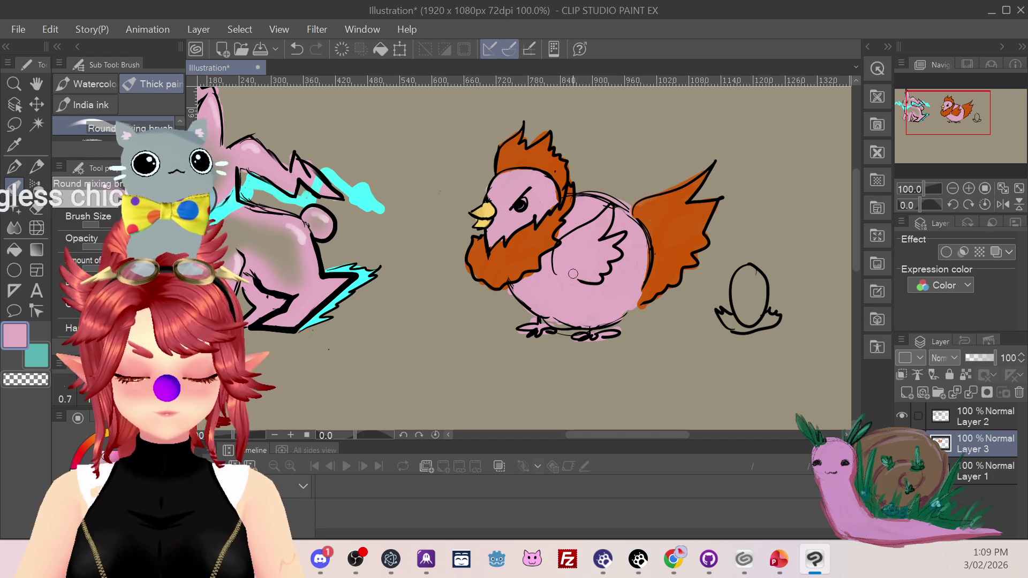
On Layer 2, erase stray sketch lines inside the chicken's body and ink a black line along its back.
left_click(975, 423)
left_click(36, 207)
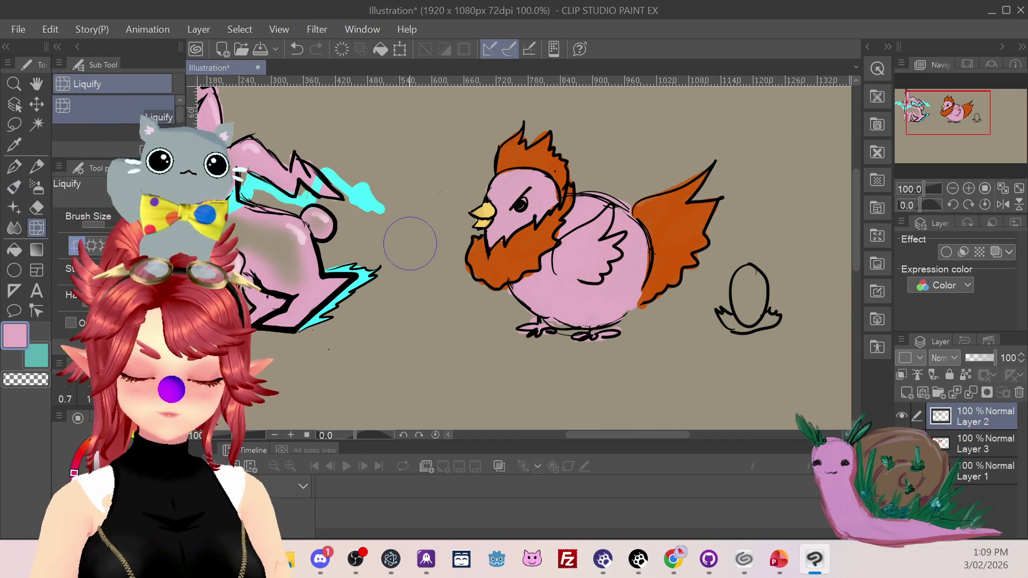
mouse_move(556, 267)
left_mouse_down()
mouse_move(569, 236)
mouse_move(607, 212)
mouse_move(576, 286)
mouse_move(621, 249)
mouse_move(615, 220)
mouse_move(594, 206)
mouse_move(591, 234)
left_mouse_up()
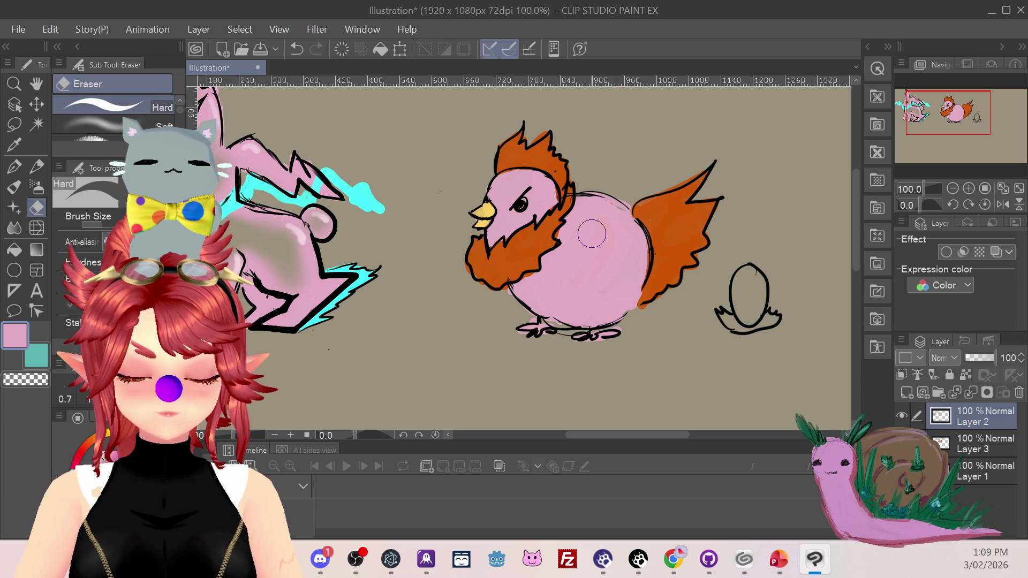
left_click(14, 166)
left_click_drag(577, 191, 631, 215)
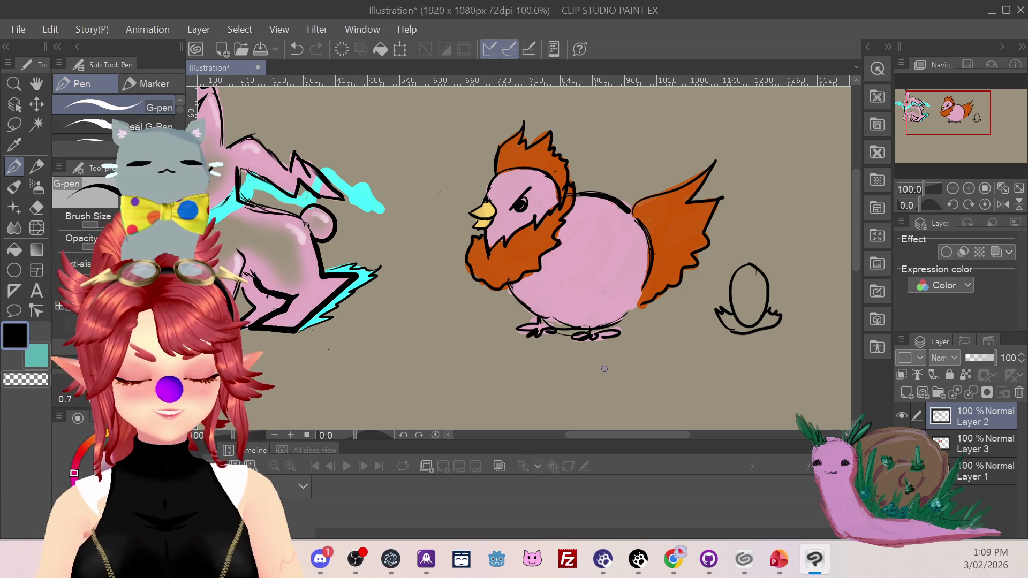
left_click(20, 143)
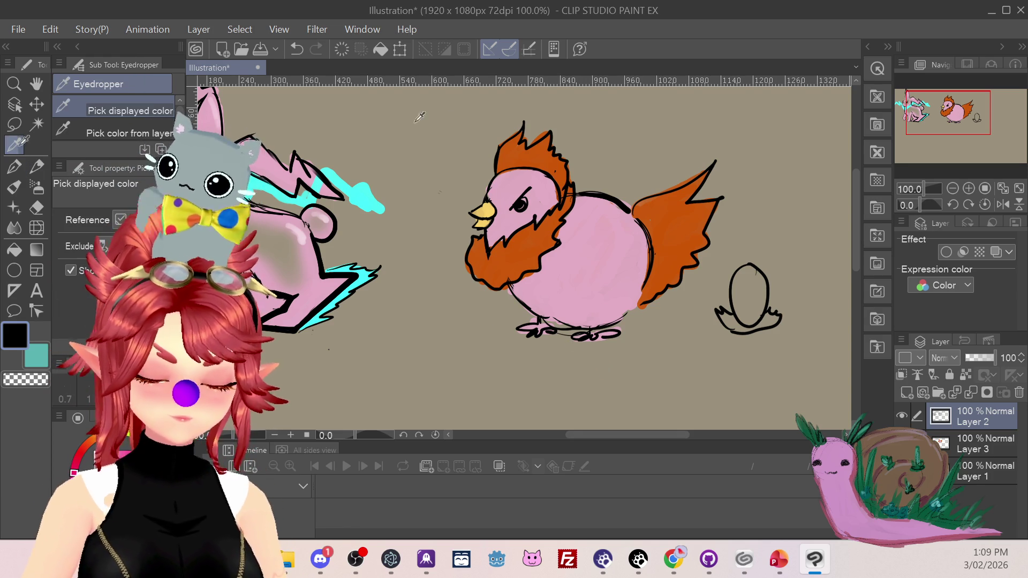
After undoing two misplaced attempts, draw a black zigzag wing line on the chicken's body.
left_click(535, 154)
left_click(14, 166)
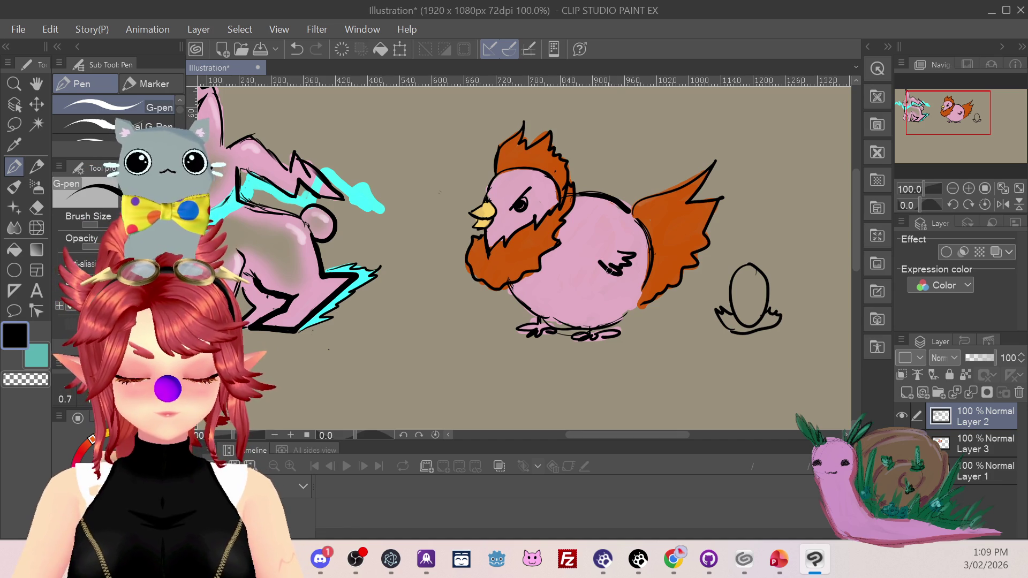
key("ctrl+z")
mouse_move(588, 209)
left_mouse_down()
mouse_move(613, 210)
mouse_move(604, 226)
mouse_move(615, 205)
mouse_move(608, 230)
left_mouse_up()
key("ctrl+z")
key("ctrl+z")
left_click_drag(564, 292, 600, 286)
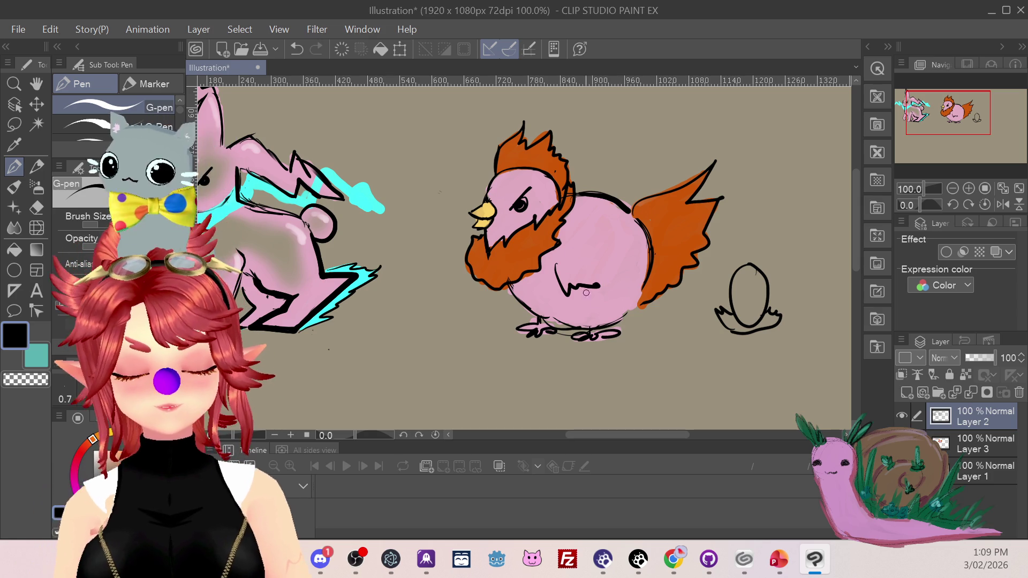
On Layer 3, dab orange on the chicken's body, then repaint the belly mark in its pink.
left_click(14, 145)
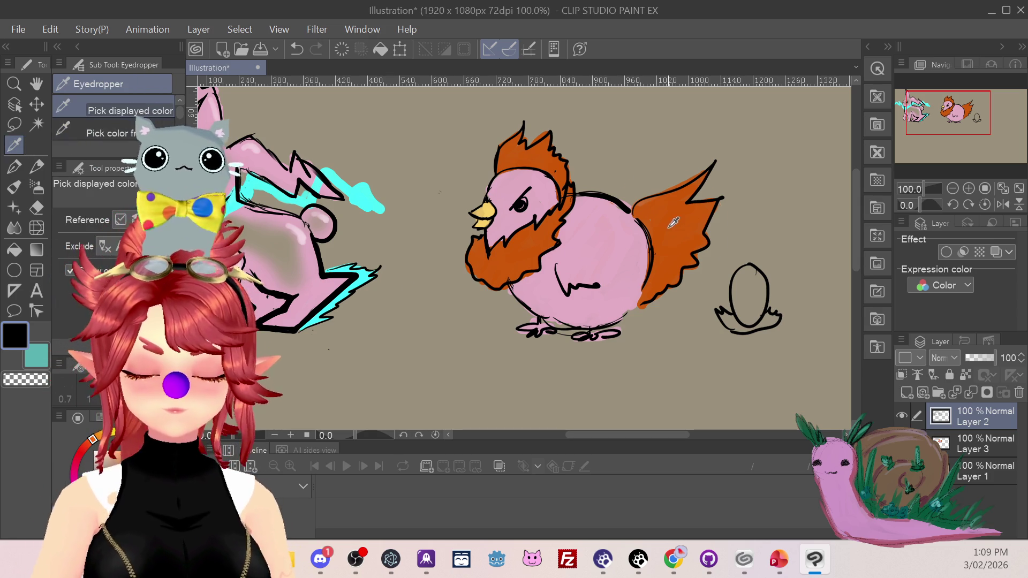
left_click(658, 225)
left_click(15, 188)
left_click(967, 450)
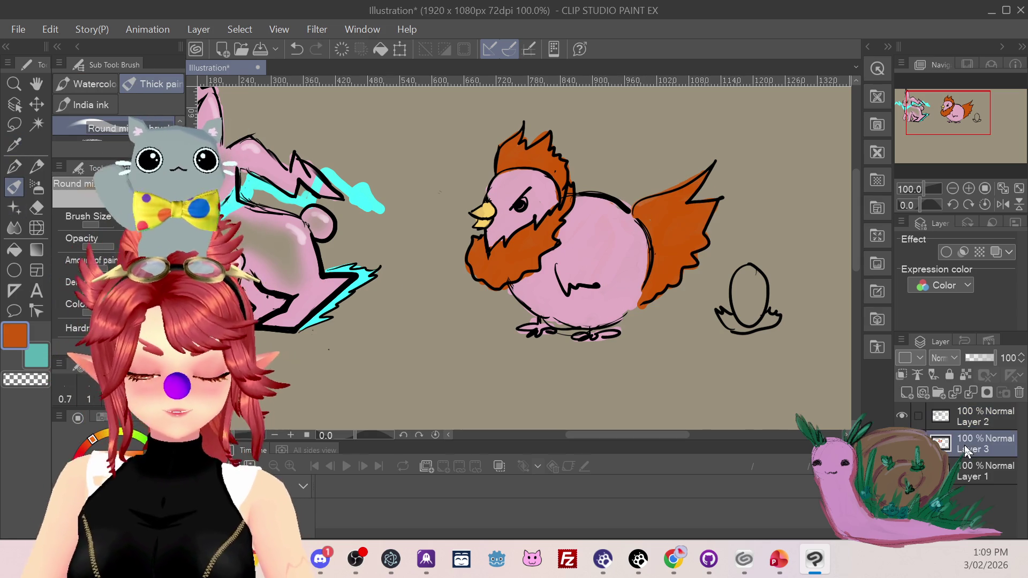
left_click_drag(558, 269, 562, 277)
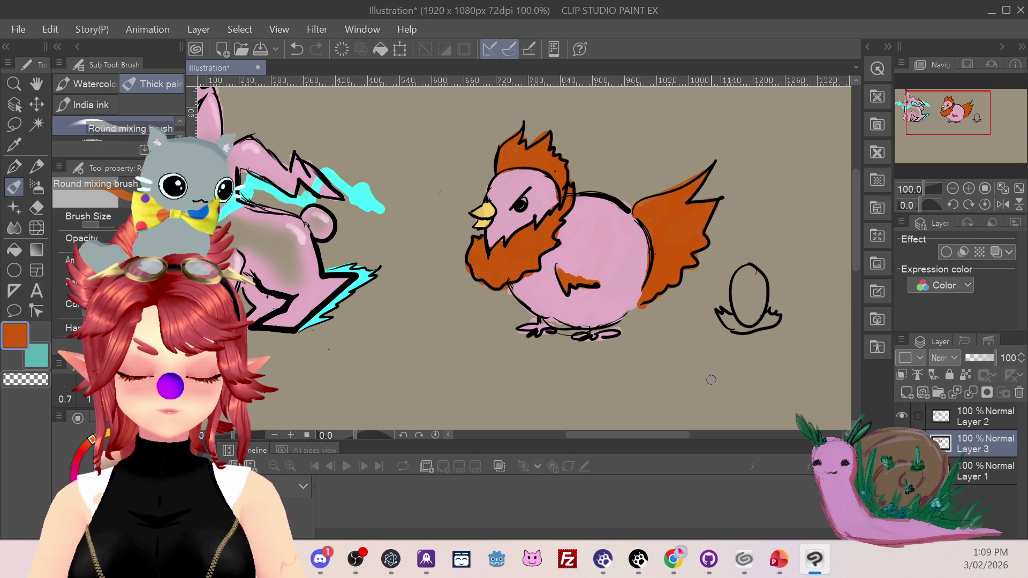
left_click(14, 144)
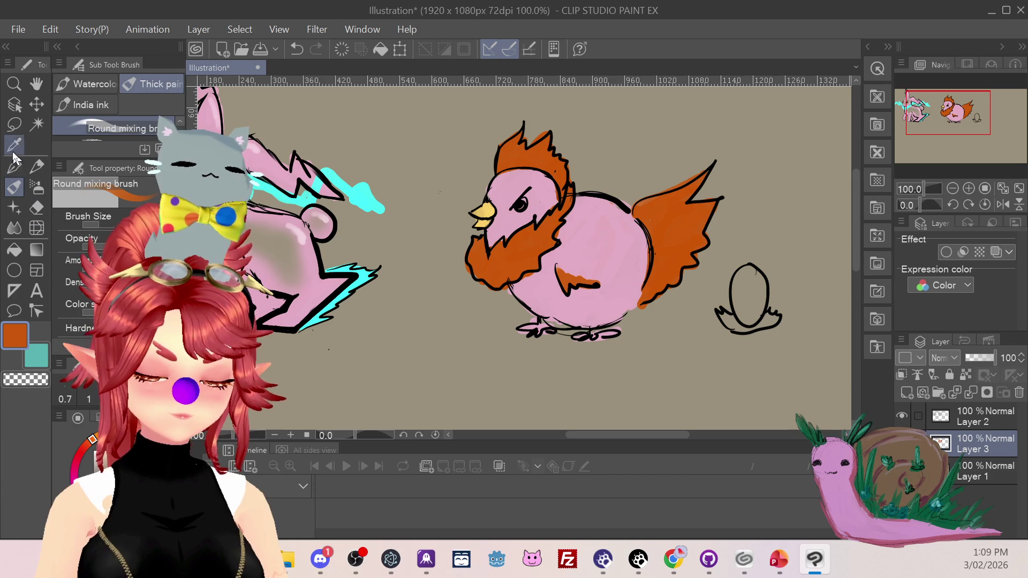
left_click(561, 236)
key("b")
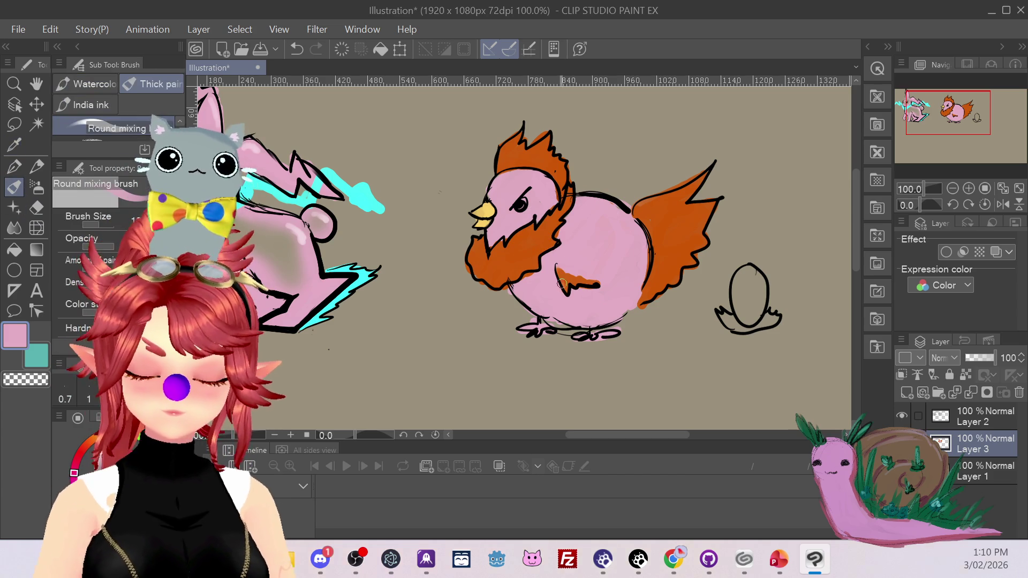
mouse_move(568, 280)
left_mouse_down()
mouse_move(562, 289)
mouse_move(588, 289)
left_mouse_up()
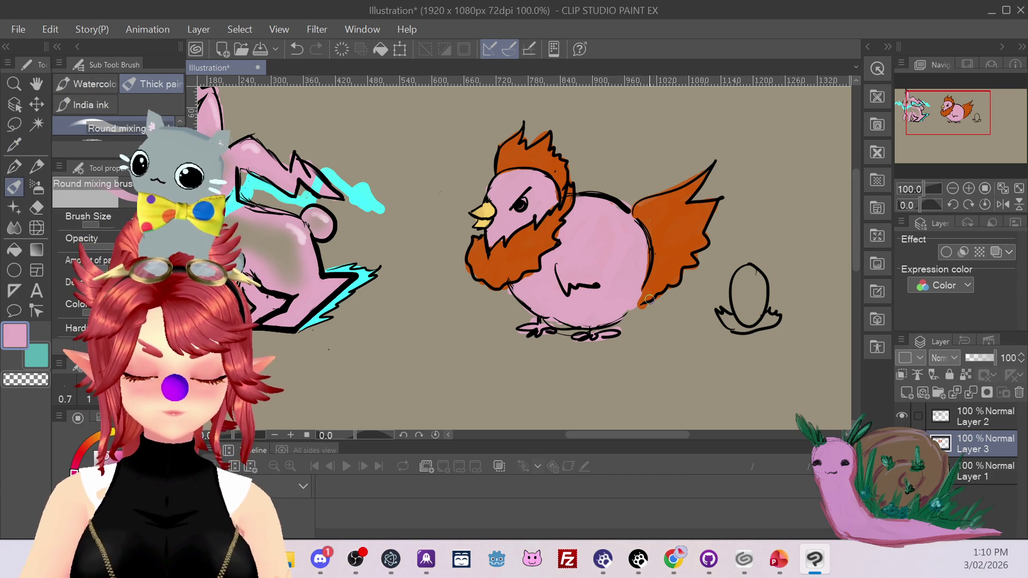
On Layer 2, erase the stray black line across the chicken's belly.
left_click(985, 422)
key("e")
mouse_move(552, 268)
left_mouse_down()
mouse_move(576, 289)
mouse_move(603, 284)
left_mouse_up()
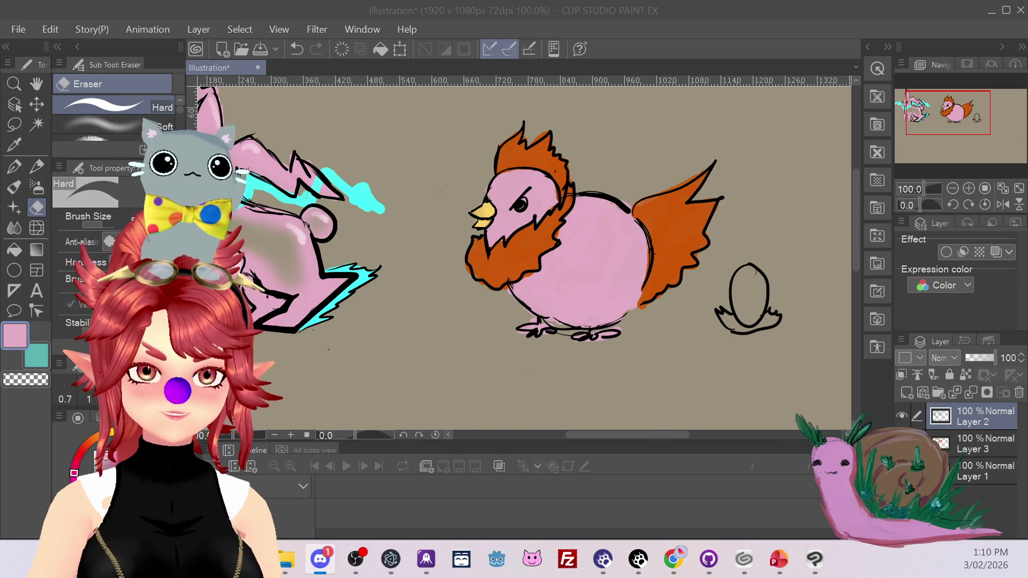
key("alt+Tab")
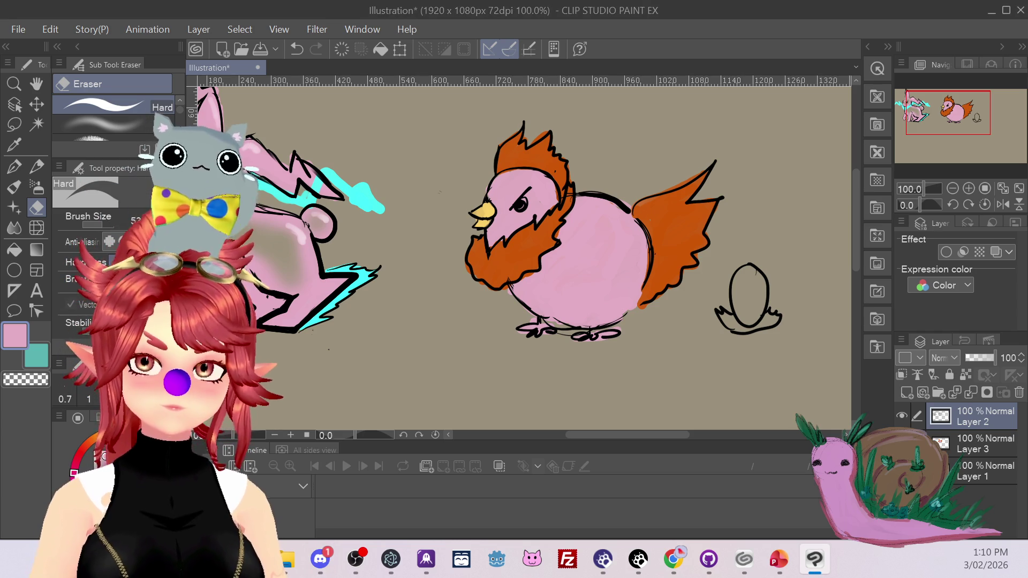
mouse_move(950, 127)
left_mouse_down()
mouse_move(942, 134)
mouse_move(948, 128)
left_mouse_up()
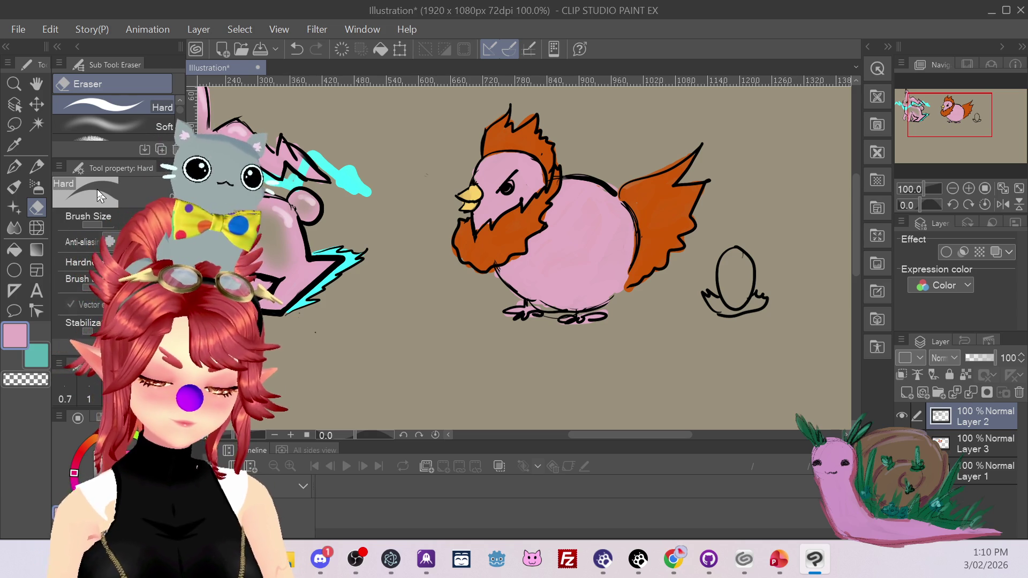
Try an orange wing above the chicken's back, then undo it.
left_click(13, 150)
left_click(664, 225)
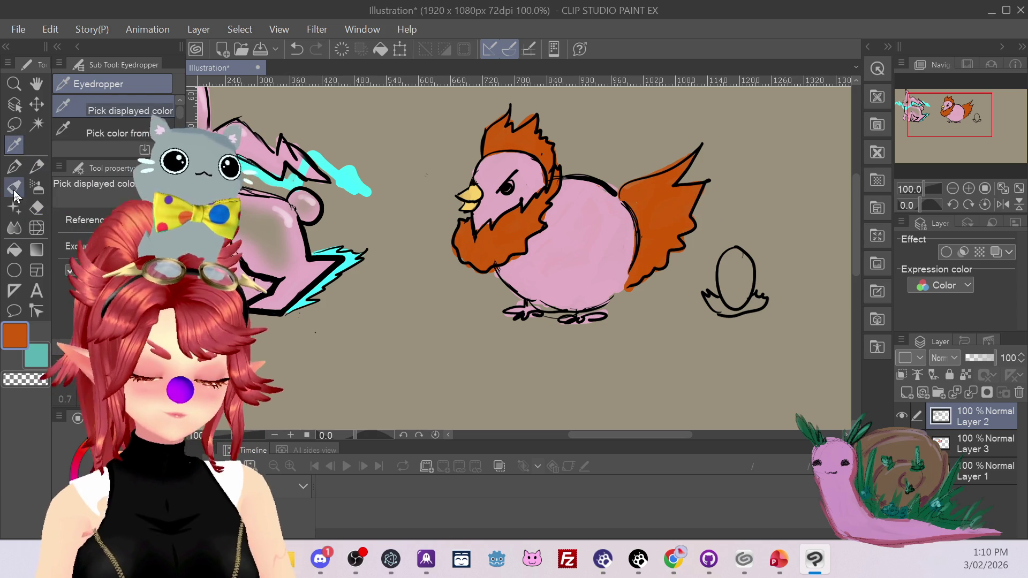
left_click(14, 187)
mouse_move(594, 161)
left_mouse_down()
mouse_move(634, 110)
mouse_move(629, 155)
mouse_move(588, 169)
left_mouse_up()
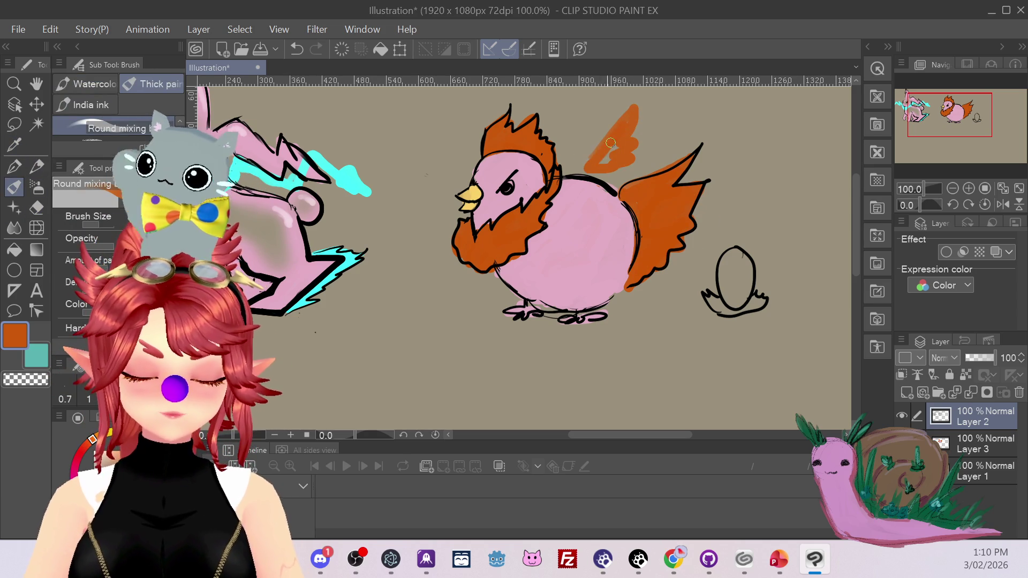
key("ctrl+z")
Draw the black wing outline on the chicken's body, discarding a trial wing above its back.
left_click(14, 167)
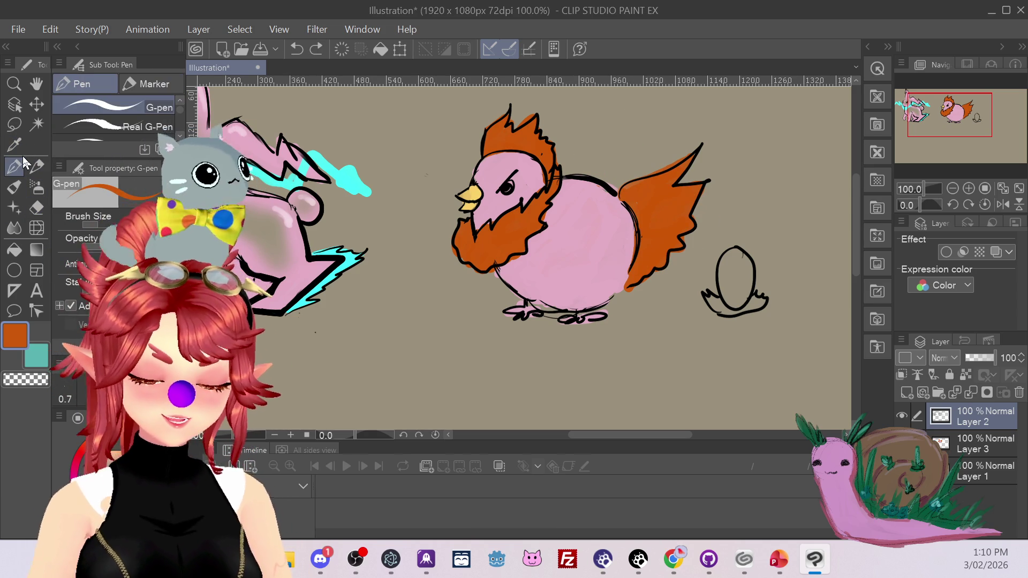
left_click_drag(949, 114, 955, 110)
mouse_move(548, 191)
left_mouse_down()
mouse_move(607, 185)
mouse_move(557, 203)
left_mouse_up()
key("ctrl+z")
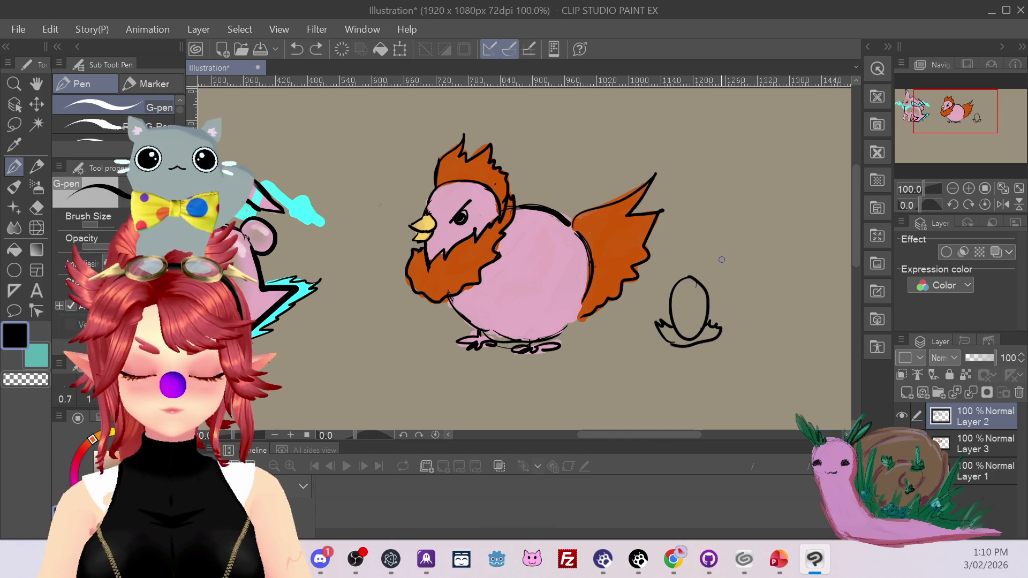
mouse_move(531, 265)
left_mouse_down()
mouse_move(612, 253)
mouse_move(566, 291)
mouse_move(531, 264)
left_mouse_up()
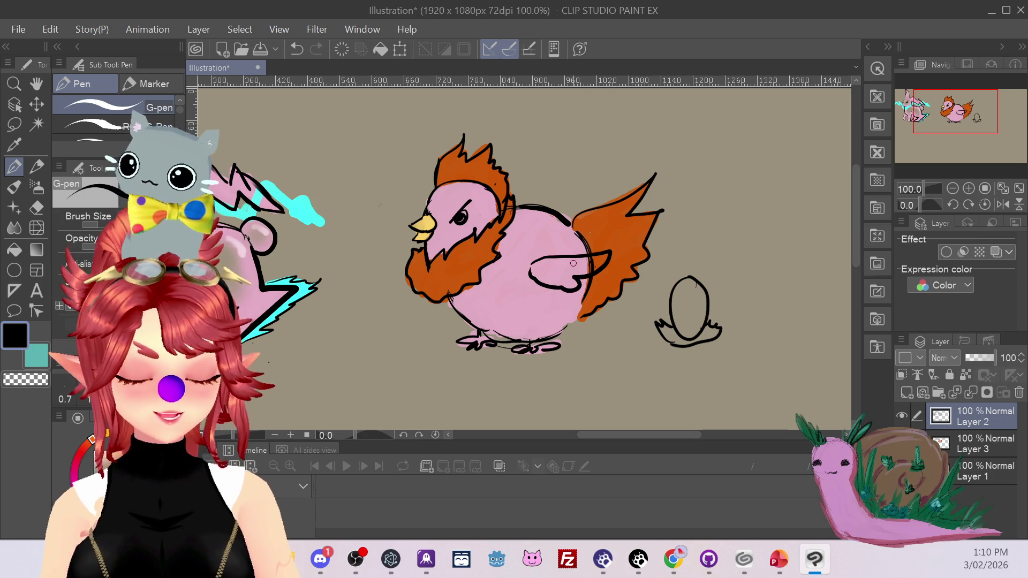
Sample the chicken's pink for the mixing brush and return to Layer 3.
key("i")
left_click(571, 262)
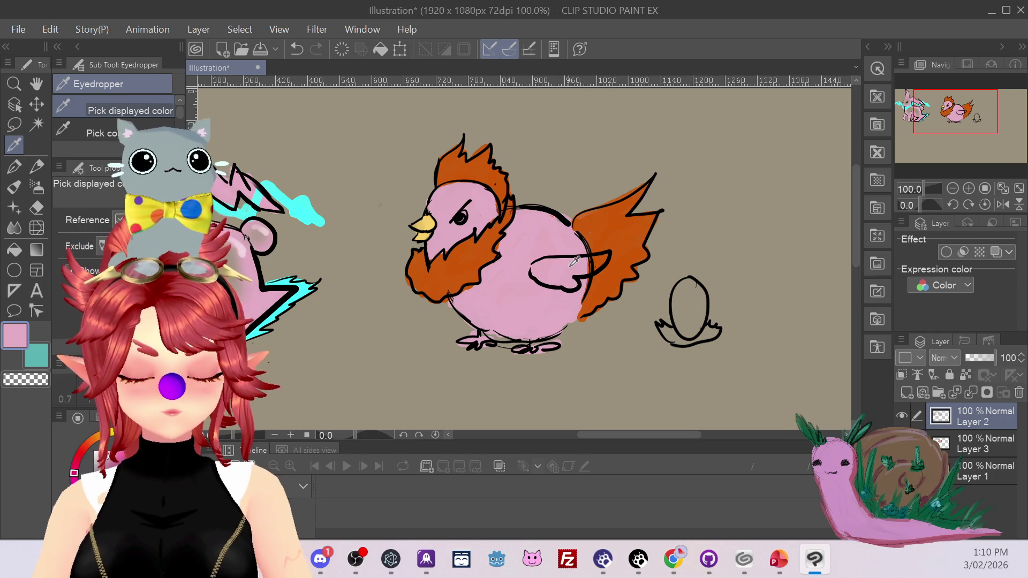
left_click(14, 186)
left_click(973, 446)
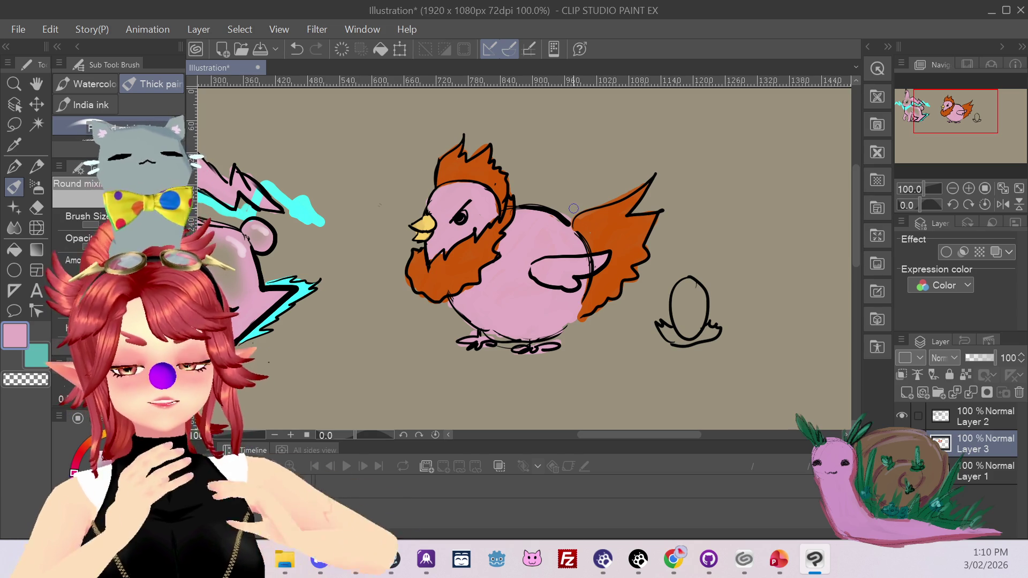
left_click(20, 168)
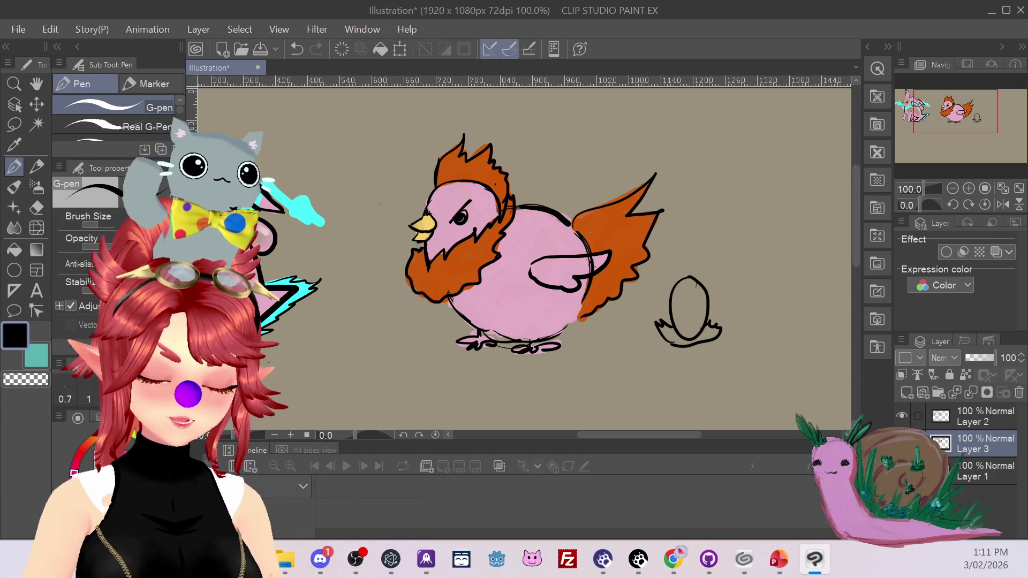
Outline a chick right of the chicken: round head, body, two wings, feet and head tuft.
mouse_move(731, 133)
left_mouse_down()
mouse_move(769, 170)
mouse_move(753, 184)
mouse_move(740, 249)
left_mouse_up()
left_click_drag(777, 170, 780, 216)
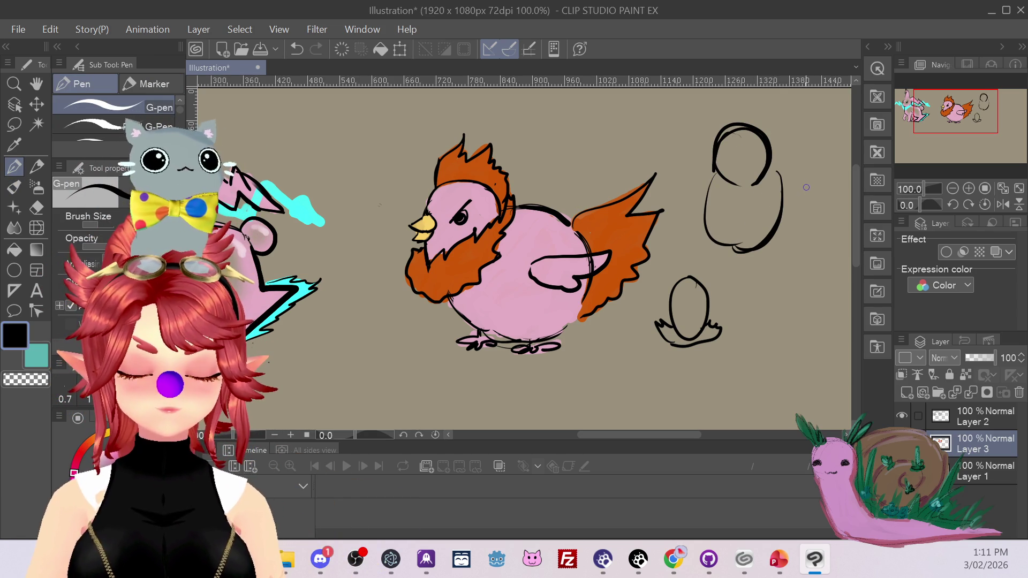
left_click_drag(814, 182, 817, 203)
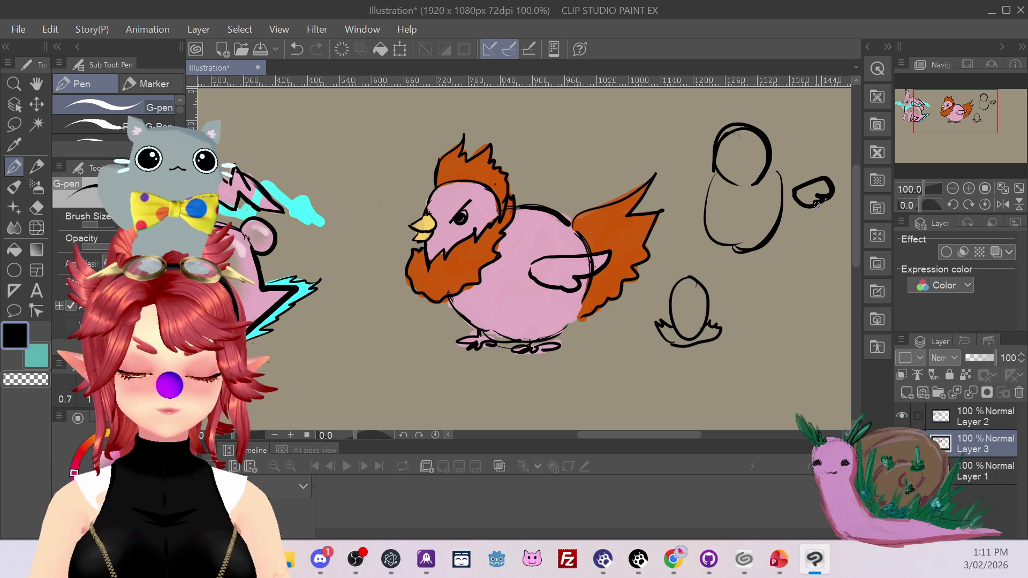
mouse_move(689, 187)
left_mouse_down()
mouse_move(676, 202)
mouse_move(701, 184)
left_mouse_up()
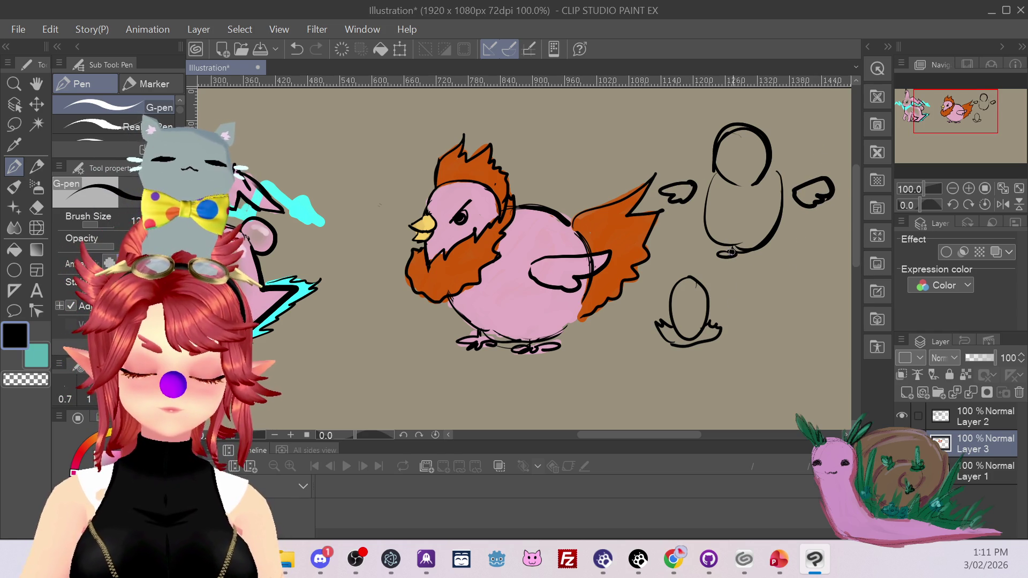
left_click_drag(762, 253, 785, 255)
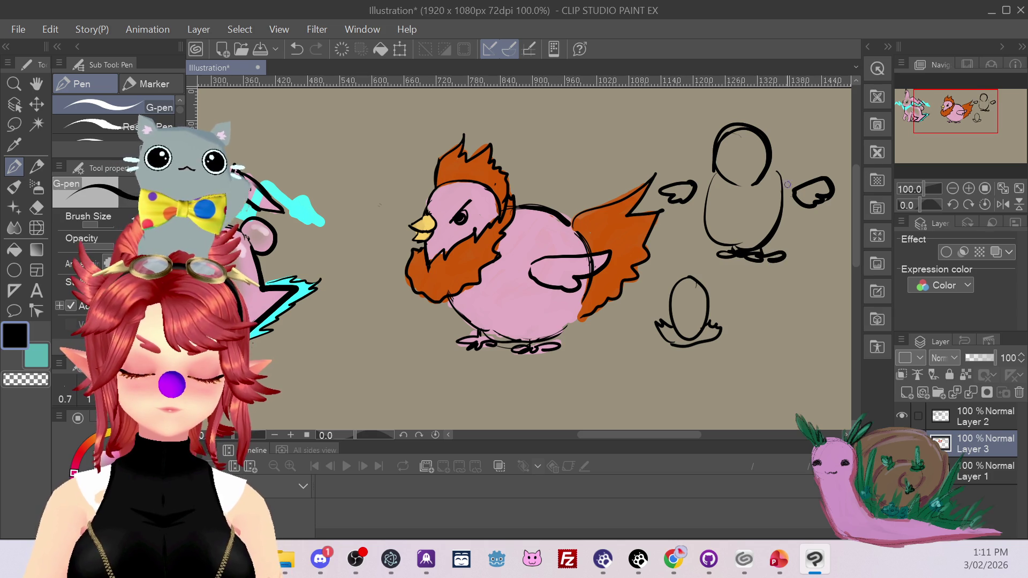
left_click_drag(732, 128, 737, 103)
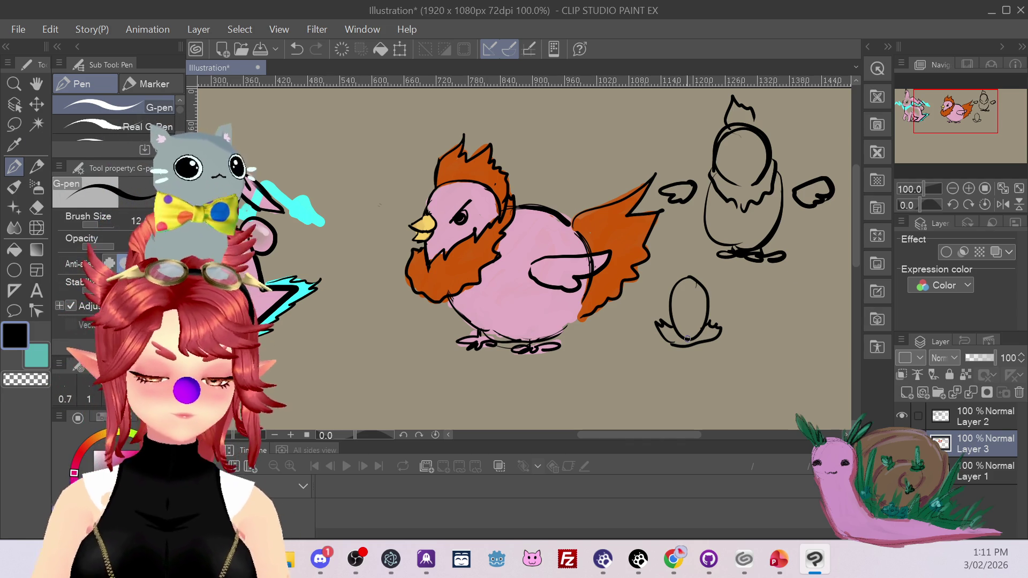
Sample the chicken's body pink for the mixing brush.
left_click(14, 145)
left_click(538, 241)
left_click(13, 187)
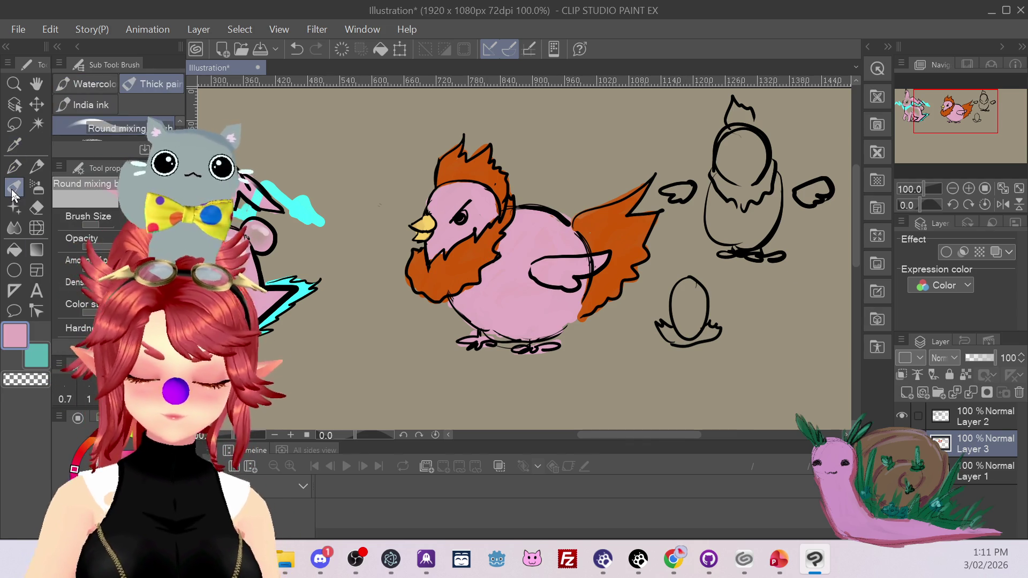
On Layer 2, redraw the chick's head circle, add a spiky tuft and beard, and thicken its left foot.
mouse_move(728, 161)
left_mouse_down()
mouse_move(734, 147)
mouse_move(752, 171)
left_mouse_up()
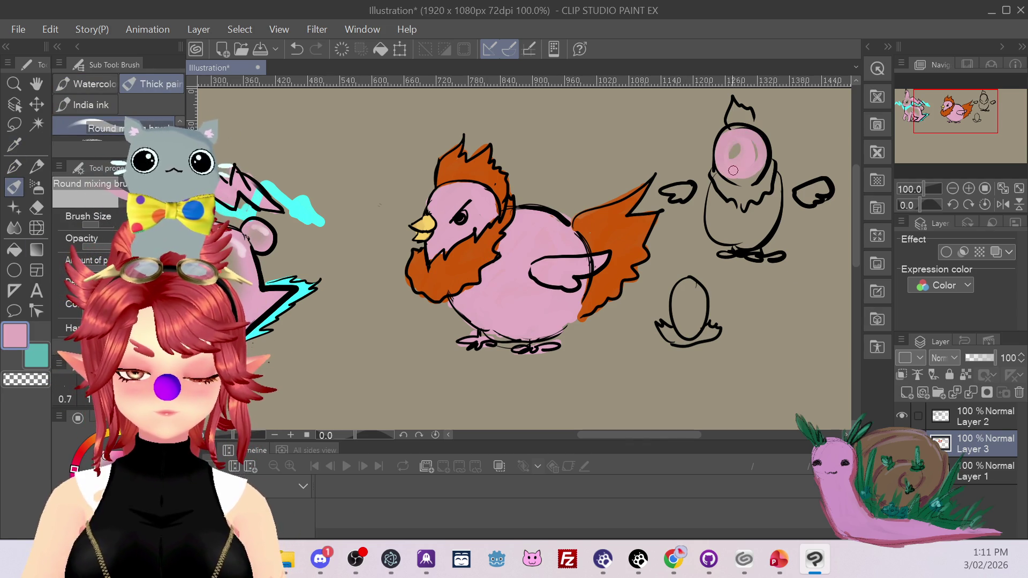
key("ctrl+z")
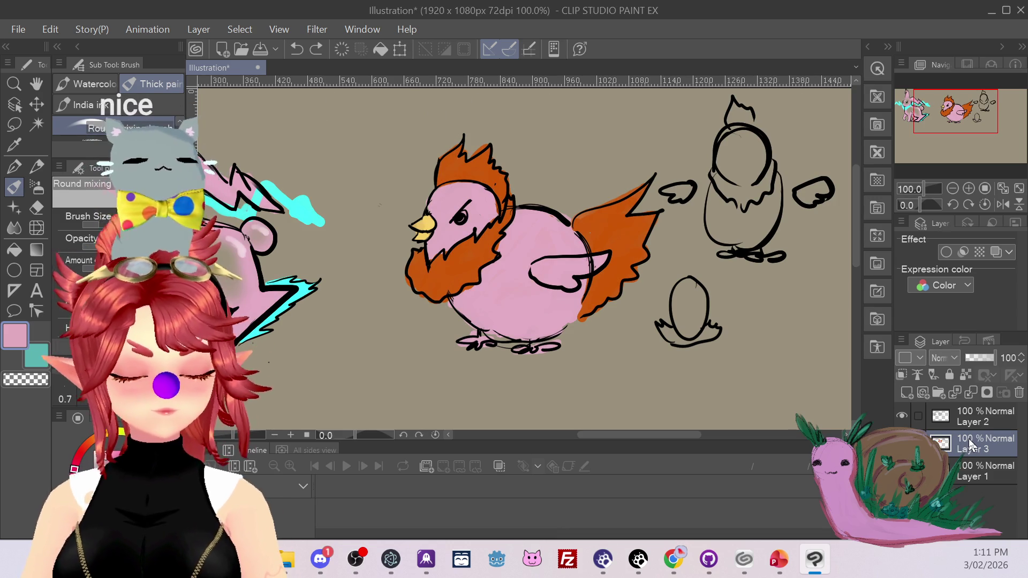
left_click(985, 417)
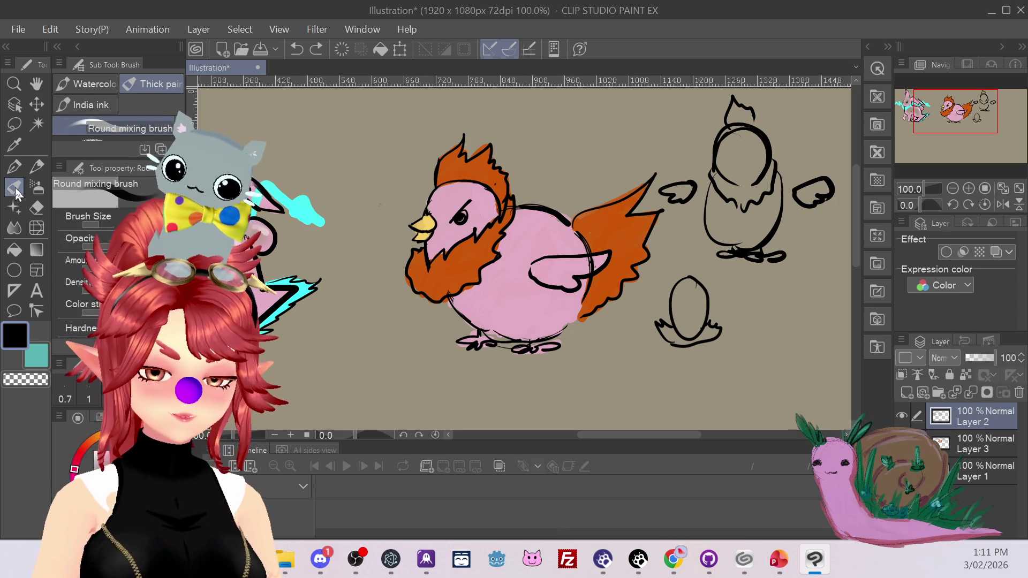
left_click(14, 166)
mouse_move(748, 131)
left_mouse_down()
mouse_move(760, 184)
mouse_move(729, 124)
mouse_move(759, 124)
left_mouse_up()
mouse_move(710, 169)
left_mouse_down()
mouse_move(770, 244)
mouse_move(779, 182)
mouse_move(813, 204)
left_mouse_up()
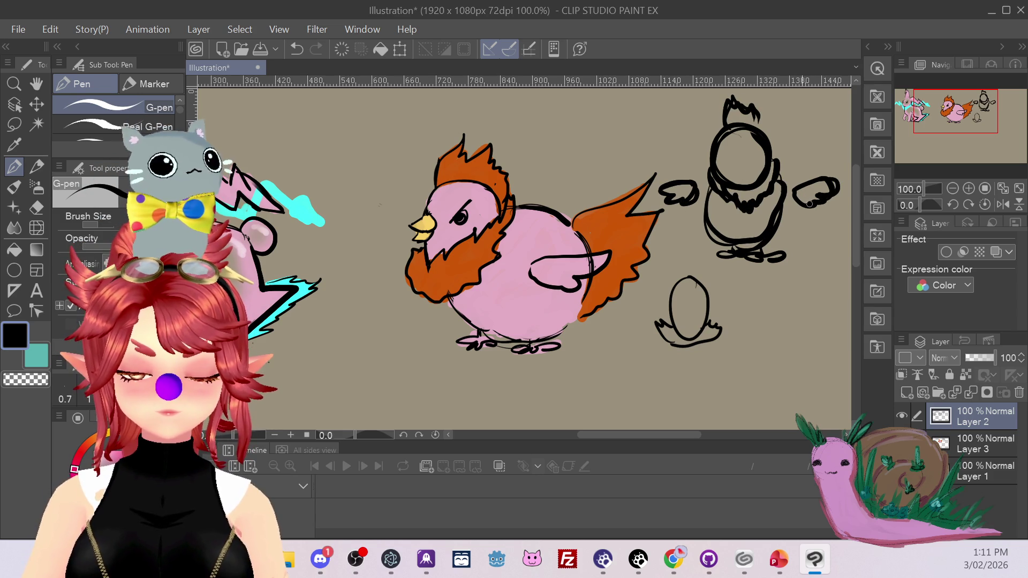
left_click_drag(734, 252, 781, 256)
On Layer 3, erase the chick's old head, arm and chin lines.
left_click(975, 451)
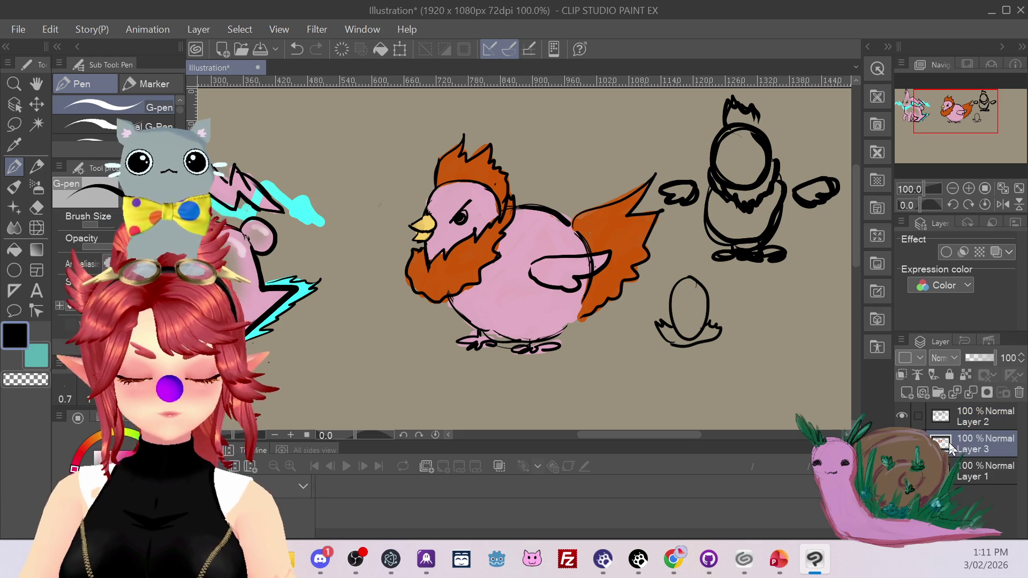
key("e")
mouse_move(669, 190)
left_mouse_down()
mouse_move(691, 182)
mouse_move(739, 99)
mouse_move(769, 121)
mouse_move(766, 188)
mouse_move(806, 203)
mouse_move(838, 179)
left_mouse_up()
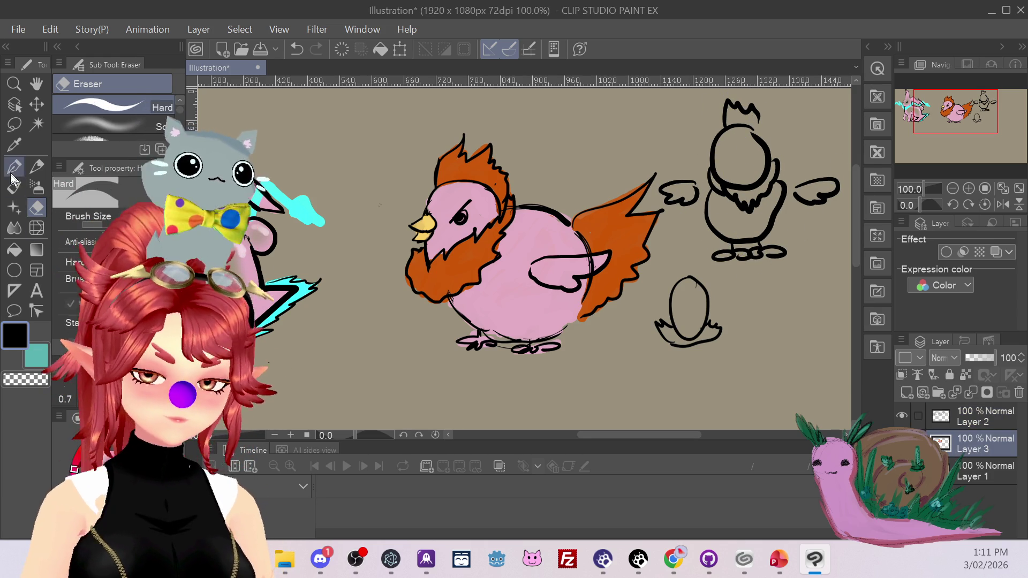
Paint the chick's head and lower body in the chicken's sampled pink.
left_click(14, 144)
left_click(524, 284)
key("b")
mouse_move(737, 168)
left_mouse_down()
mouse_move(729, 155)
mouse_move(744, 134)
mouse_move(761, 157)
mouse_move(734, 163)
mouse_move(741, 154)
left_mouse_up()
mouse_move(731, 216)
left_mouse_down()
mouse_move(717, 209)
mouse_move(723, 225)
mouse_move(750, 235)
mouse_move(772, 206)
left_mouse_up()
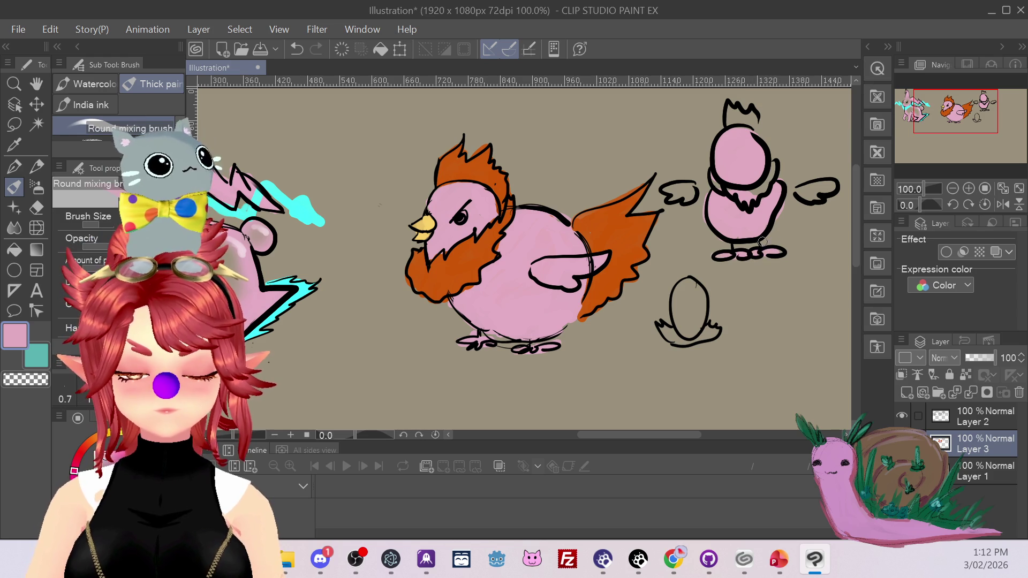
Fill the chick's left and right wings pink and paint its feet with the beak's yellow.
key("ctrl+z")
left_click_drag(792, 192, 827, 193)
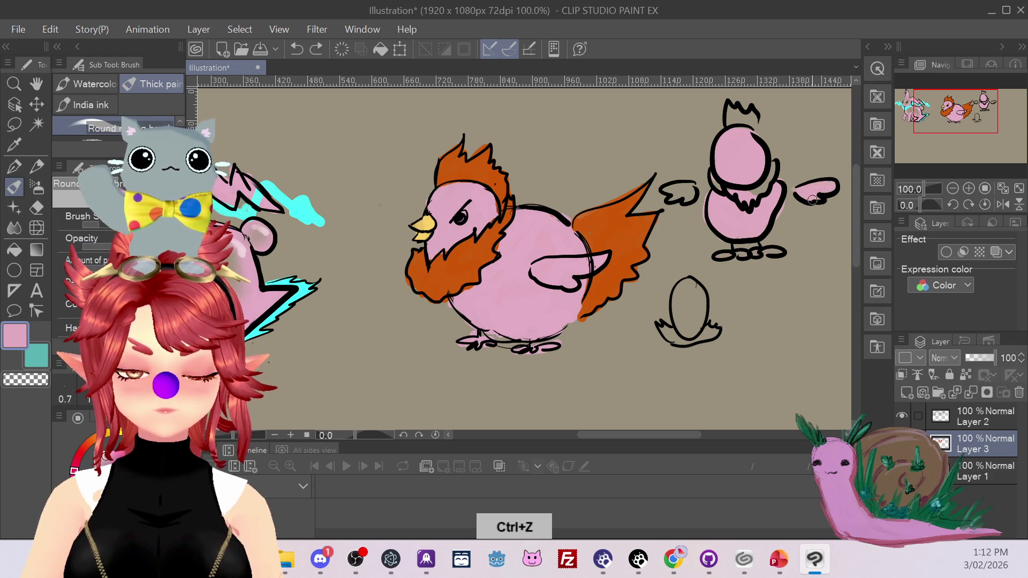
mouse_move(688, 188)
left_mouse_down()
mouse_move(668, 191)
mouse_move(690, 193)
left_mouse_up()
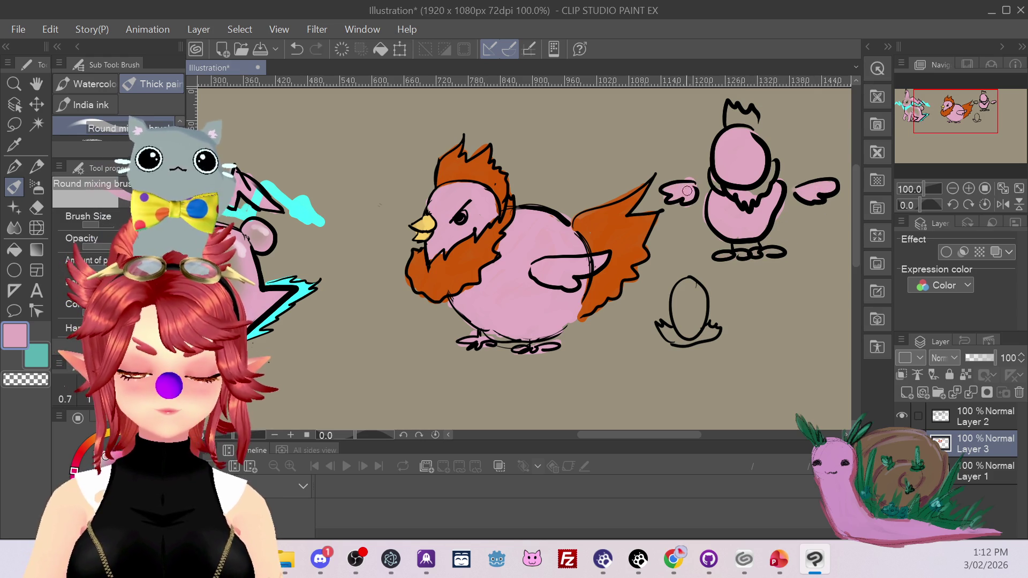
left_click(15, 145)
left_click(429, 217)
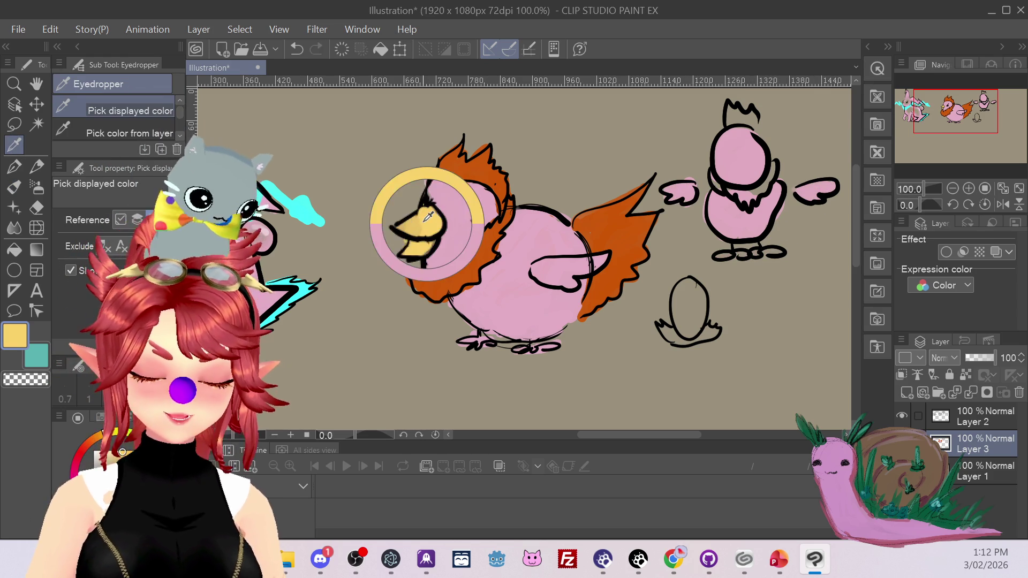
left_click(16, 188)
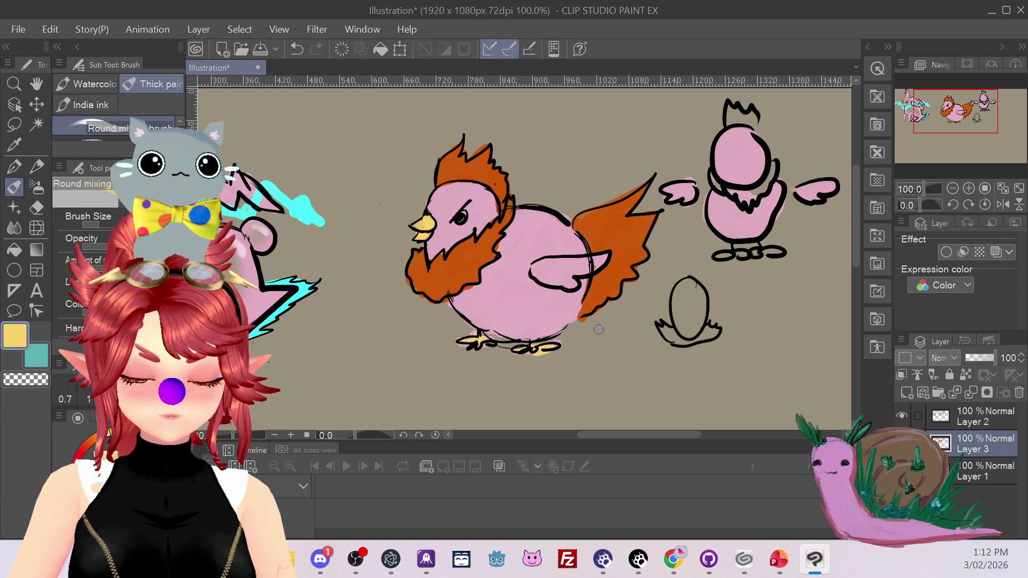
left_click_drag(720, 258, 744, 255)
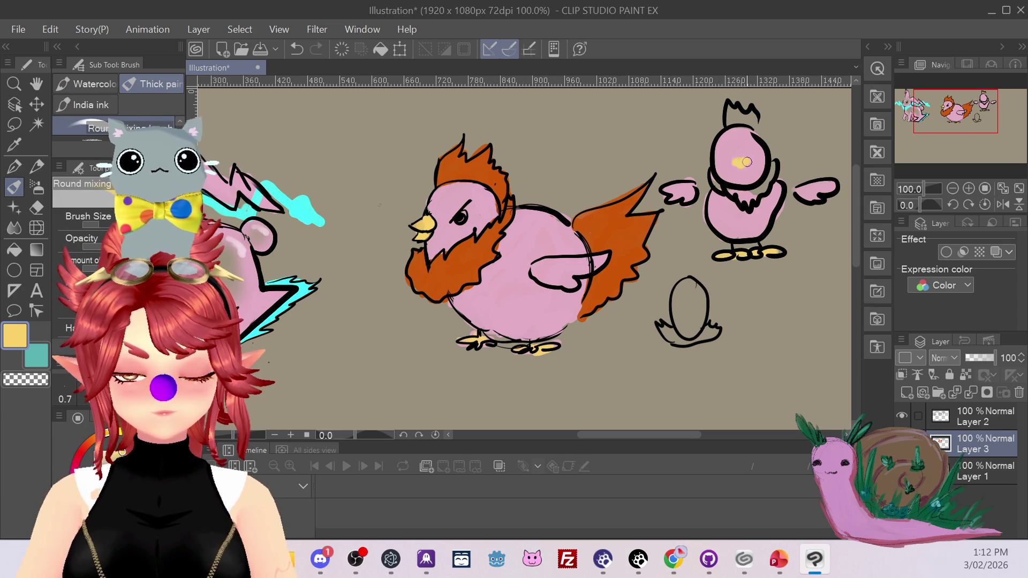
Try orange and then yellow fills on the egg, undoing both.
left_click(23, 168)
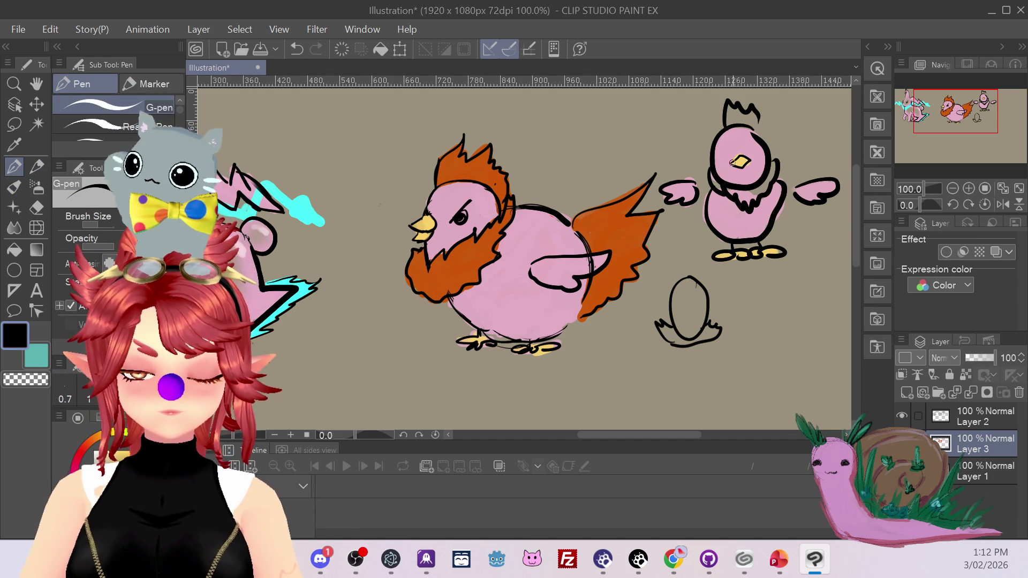
key("i")
left_click(461, 169)
key("b")
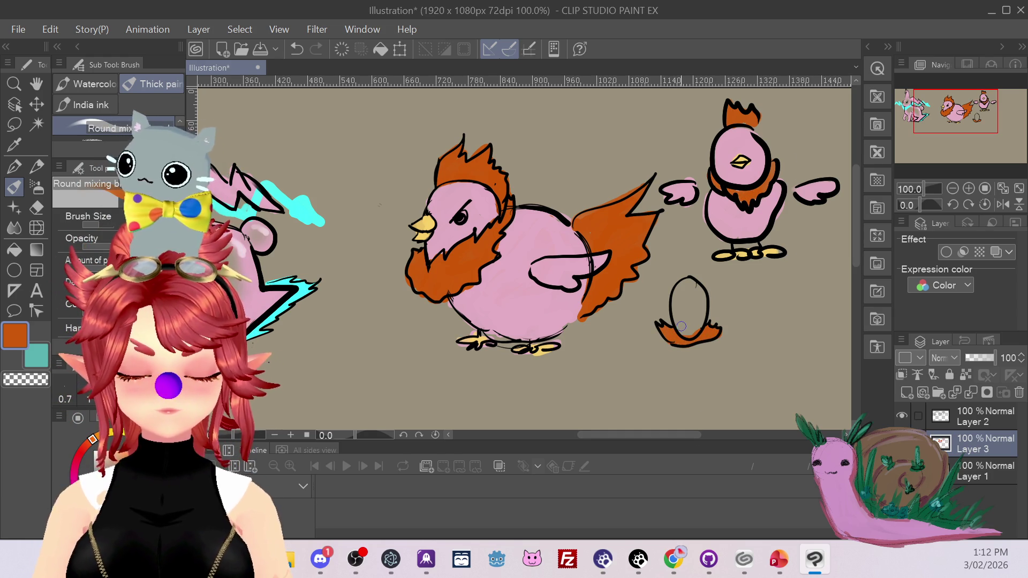
key("ctrl+z")
left_click(16, 150)
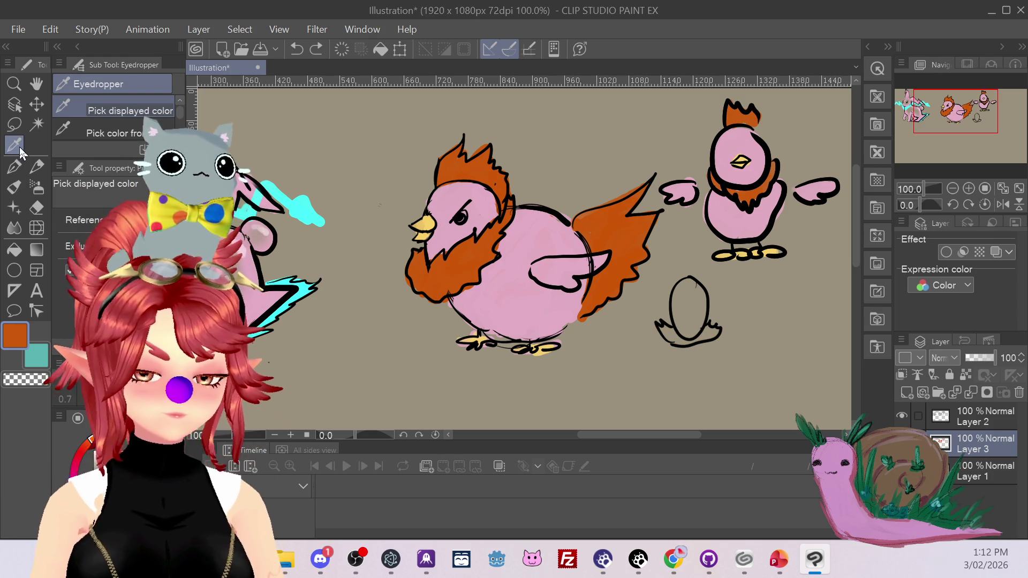
left_click(431, 223)
left_click(18, 190)
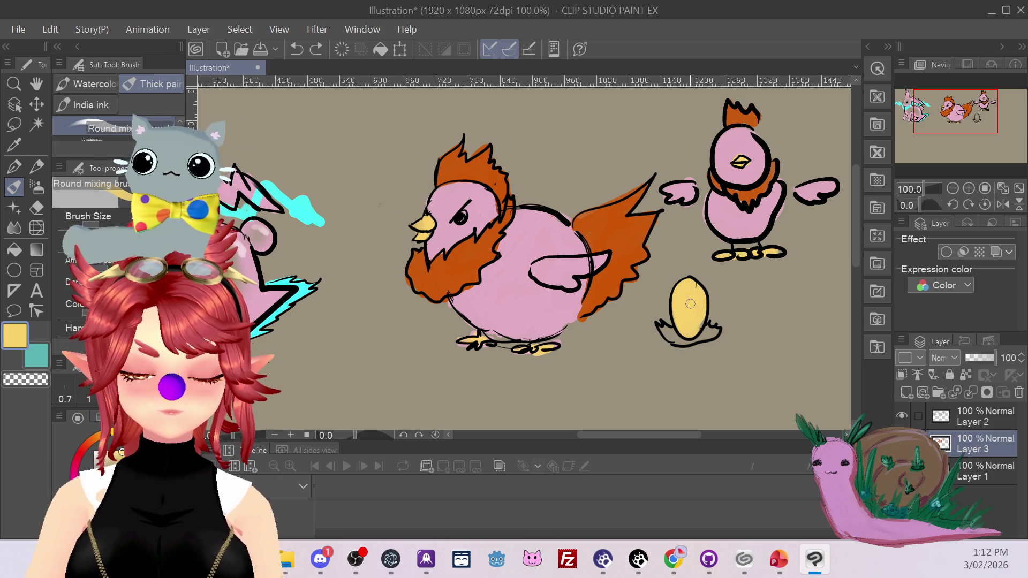
key("ctrl+z")
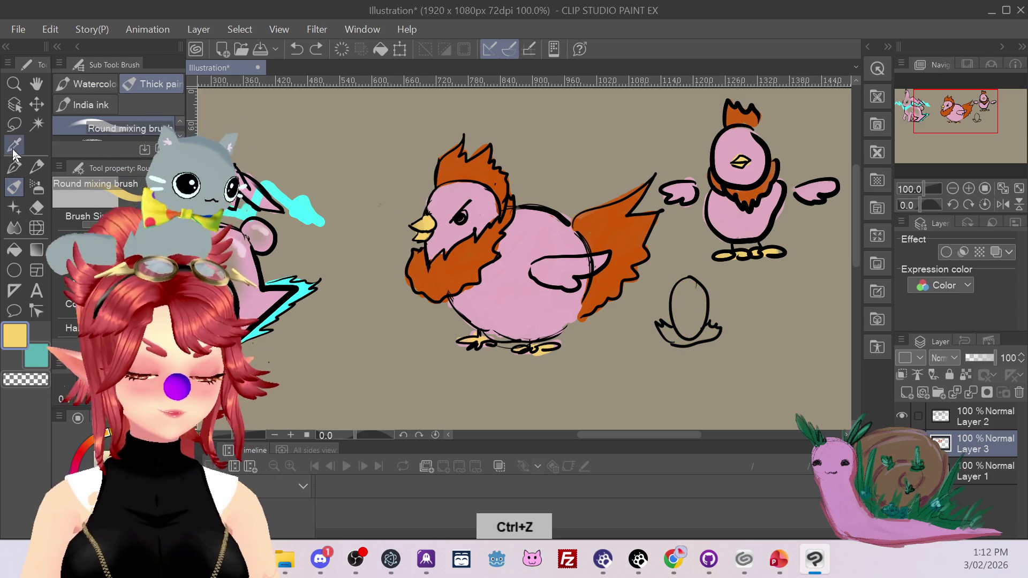
Paint the egg in the hen's sampled pink over an orange base, undoing a stray stroke on its back.
left_click(13, 146)
left_click(517, 293)
left_click(16, 188)
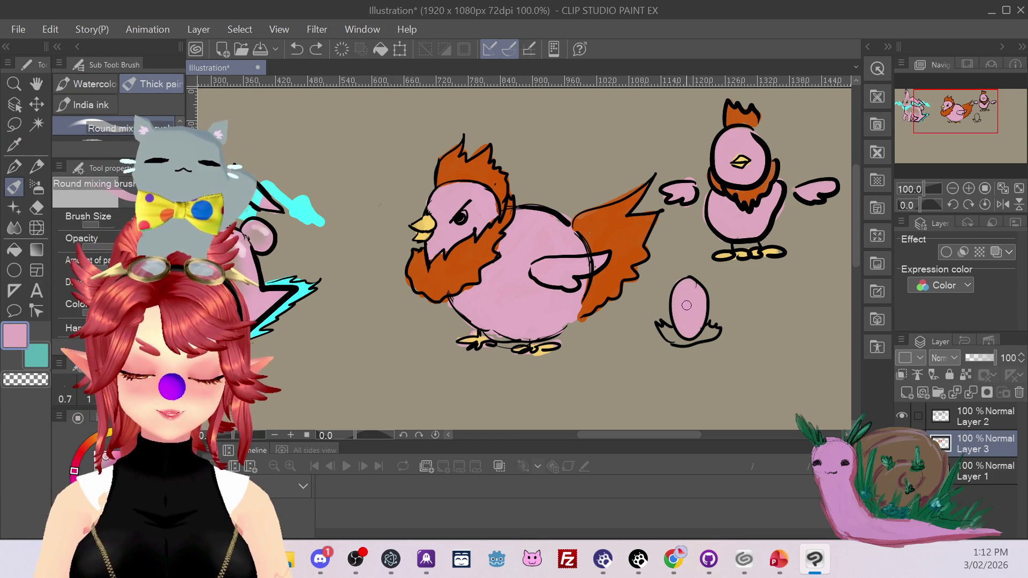
left_click(14, 145)
left_click(464, 263)
left_click(14, 187)
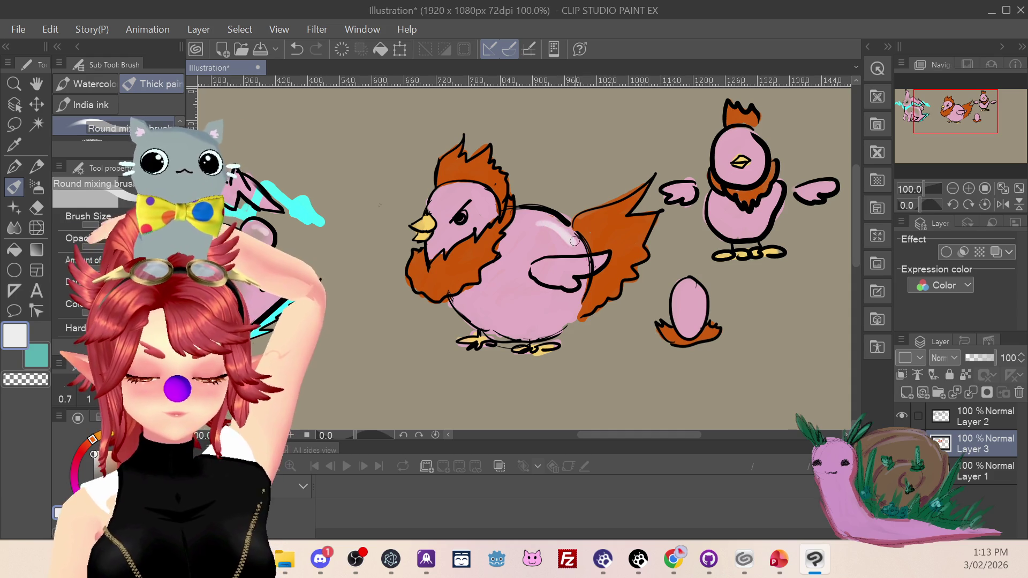
key("ctrl+z")
Fade soft shadow patches into the chickens' pink bodies with the soft eraser.
key("e")
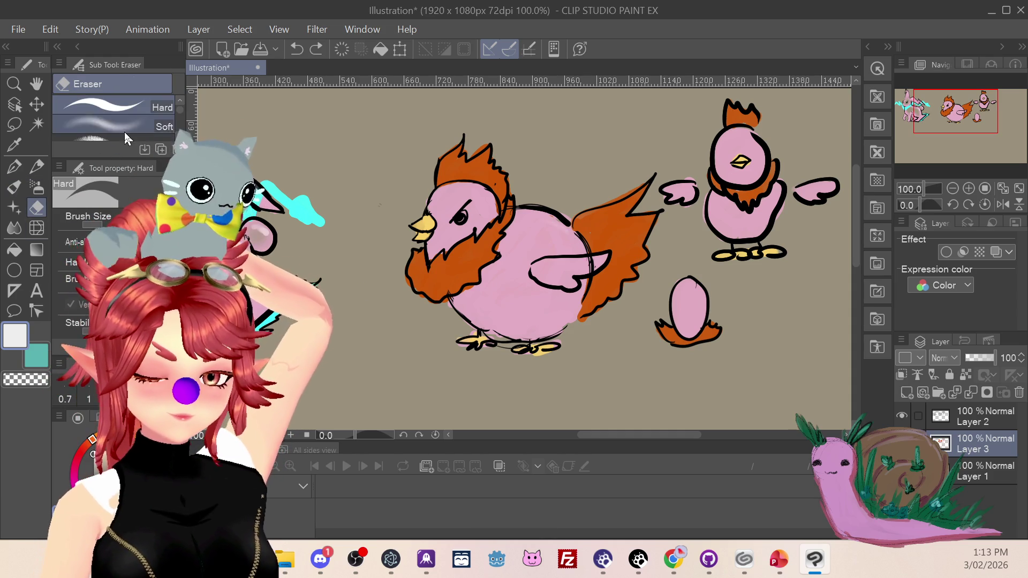
left_click(124, 128)
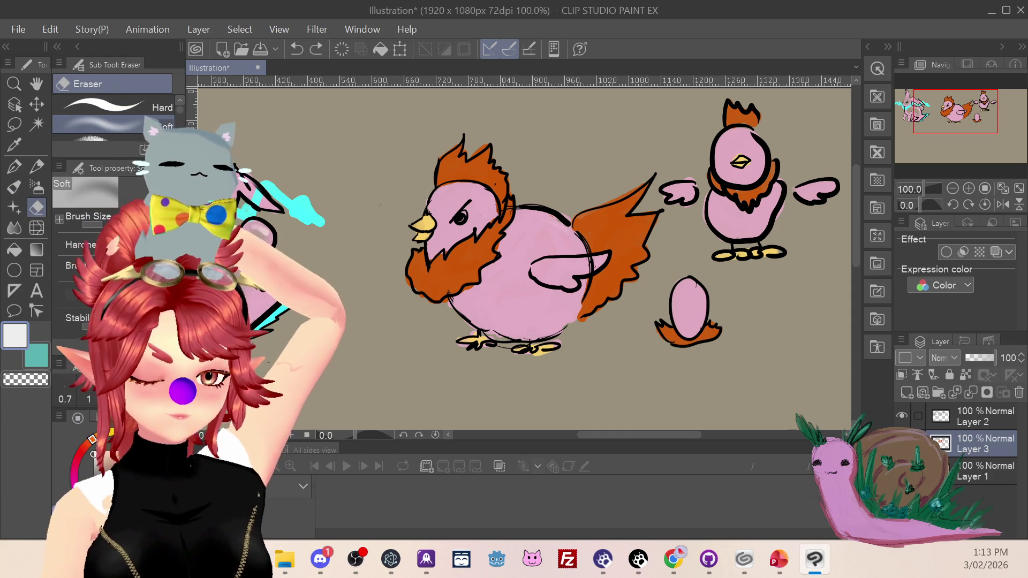
mouse_move(505, 273)
left_mouse_down()
mouse_move(543, 284)
mouse_move(509, 248)
mouse_move(517, 239)
mouse_move(542, 299)
mouse_move(527, 238)
mouse_move(574, 268)
left_mouse_up()
key("ctrl+z")
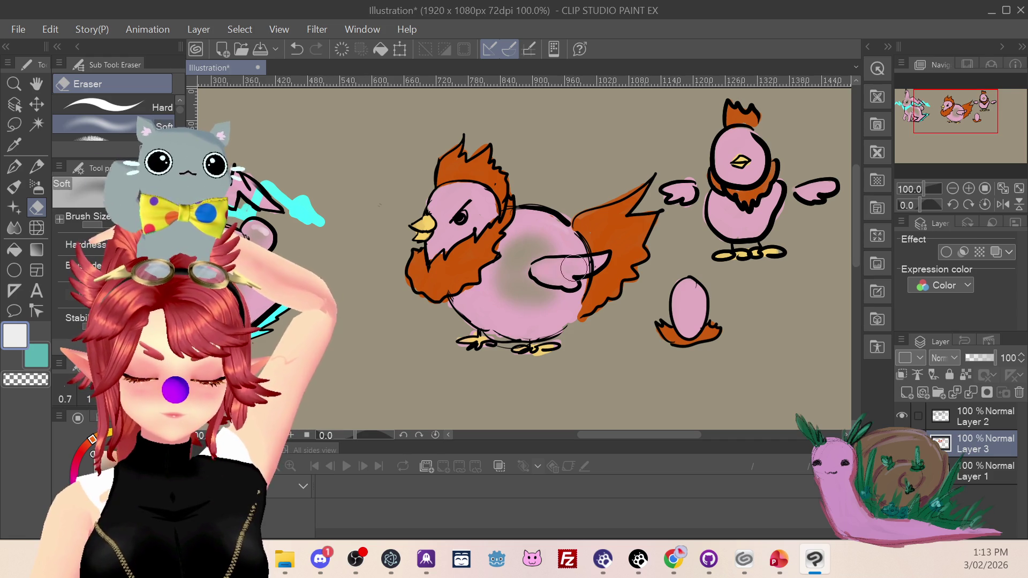
left_click_drag(749, 201, 743, 219)
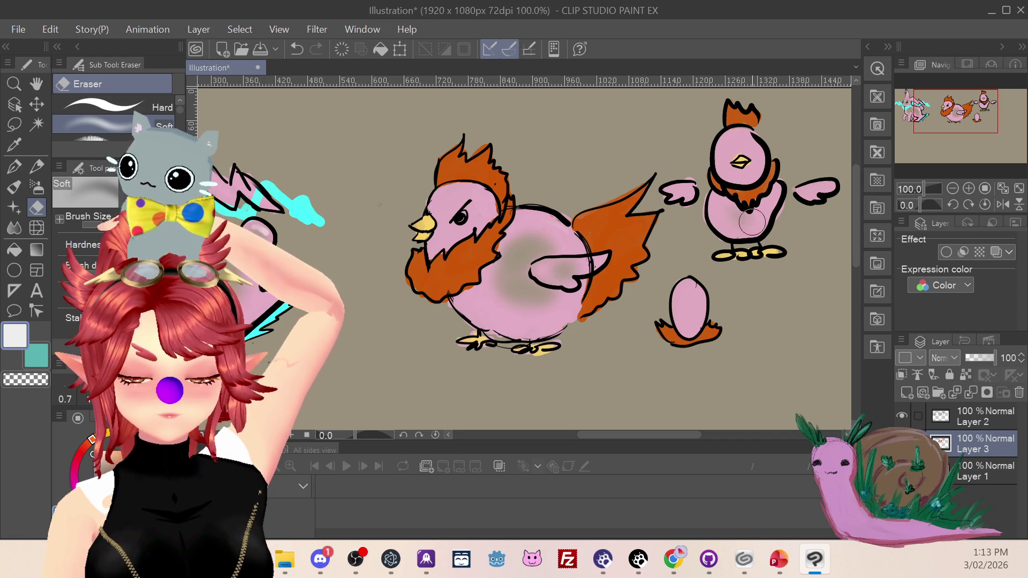
left_click_drag(730, 165, 738, 163)
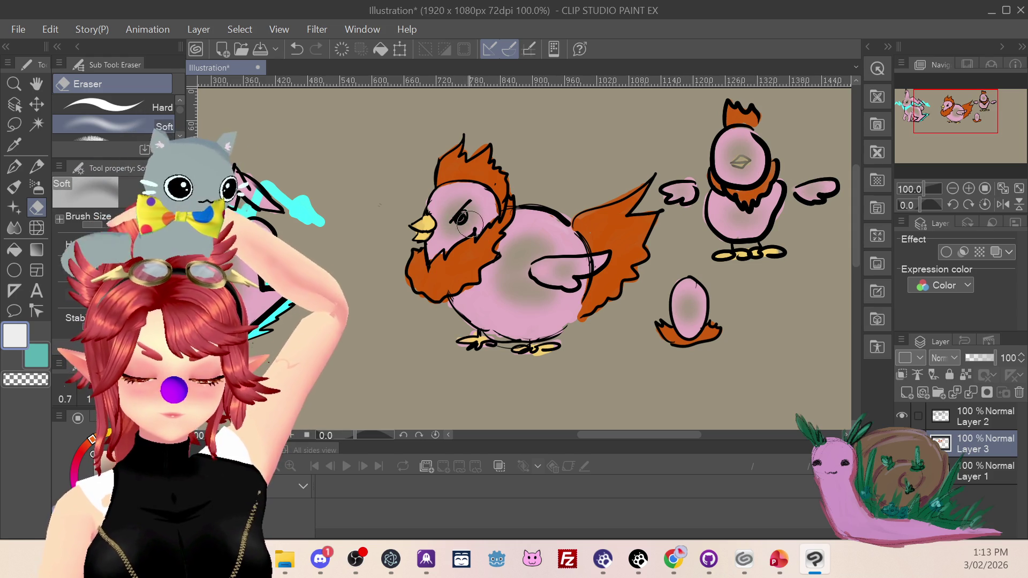
Sample the beak yellow to repaint the chick's beak.
key("i")
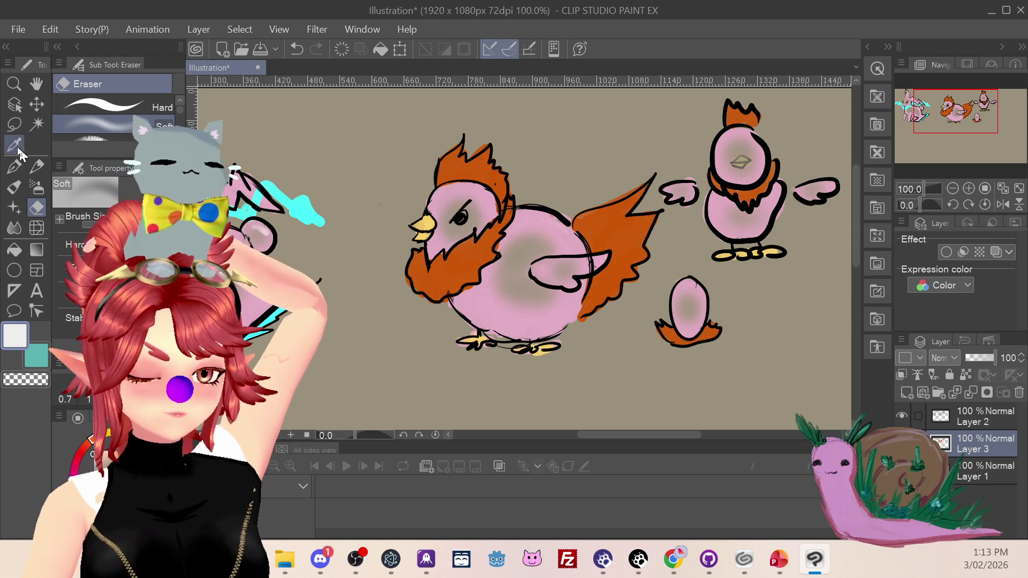
left_click(428, 230)
key("b")
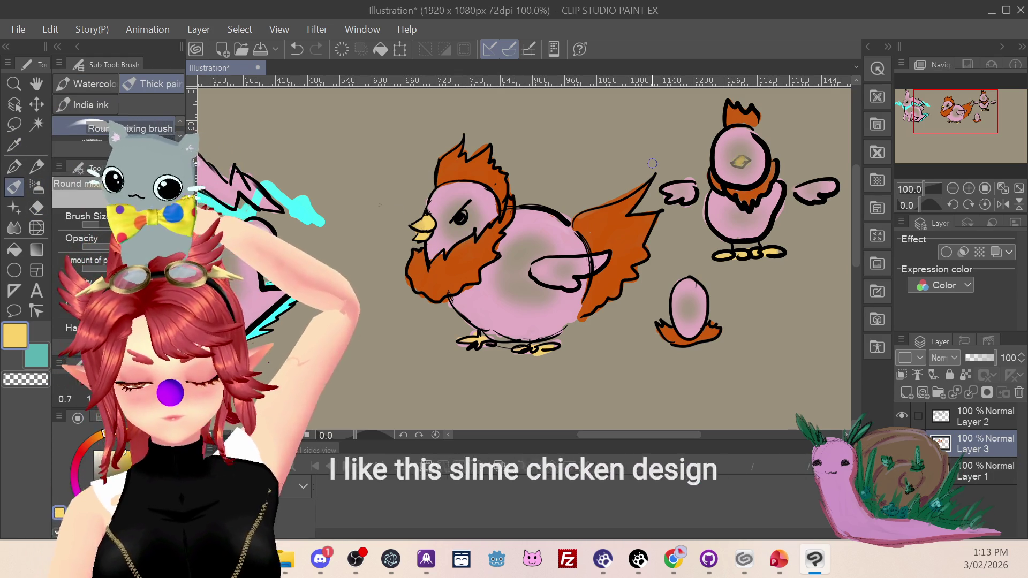
Undo the chick's head stroke, move to Layer 2, and zoom the view out to 66.7%.
key("ctrl+z")
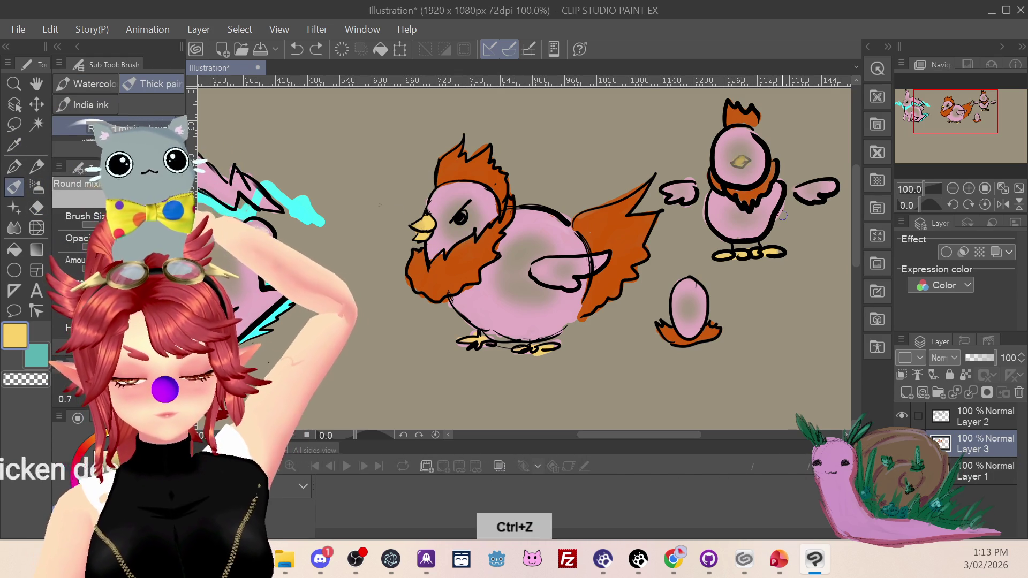
left_click(972, 427)
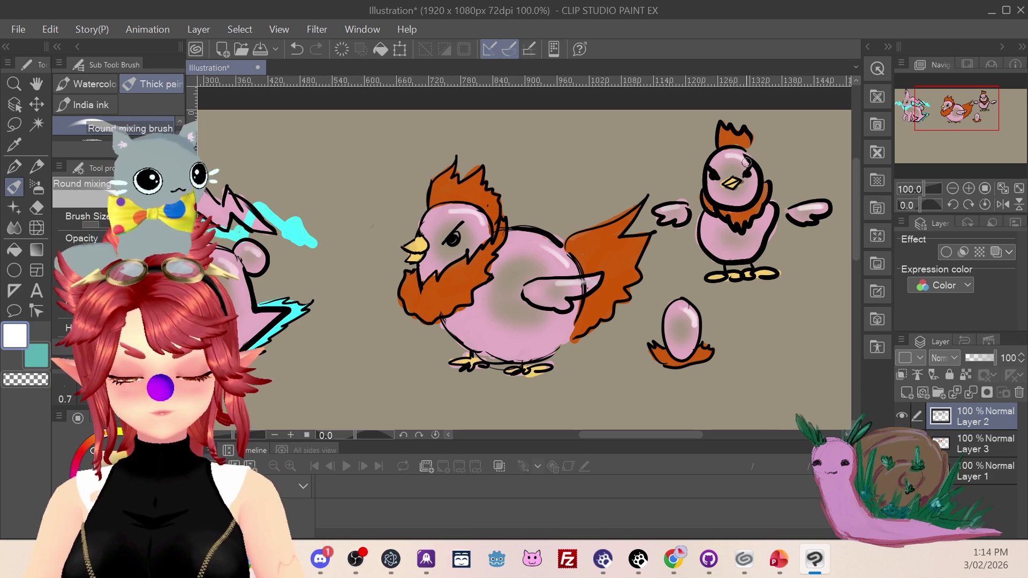
left_click_drag(946, 127, 936, 129)
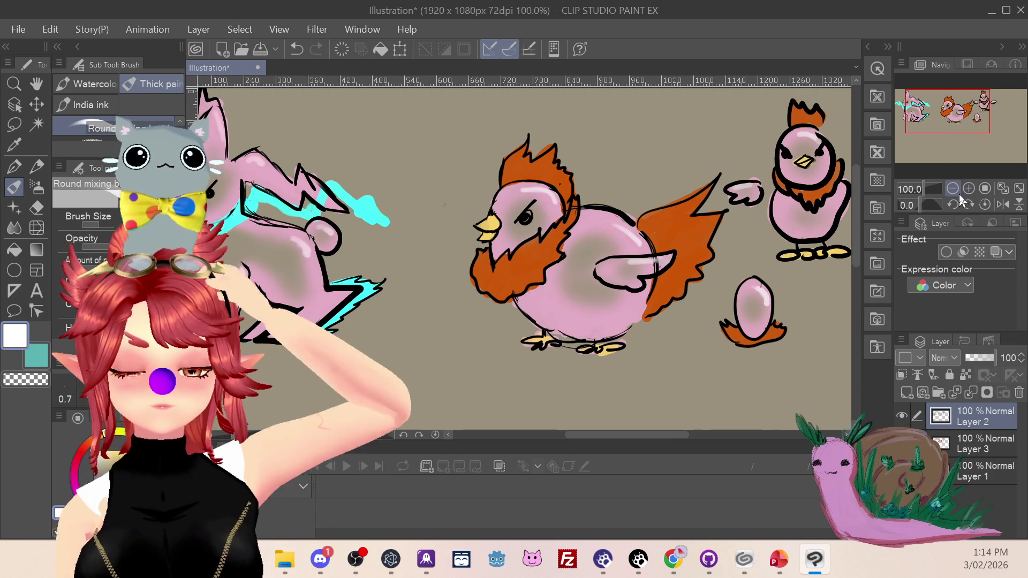
left_click(953, 189)
left_click(953, 189)
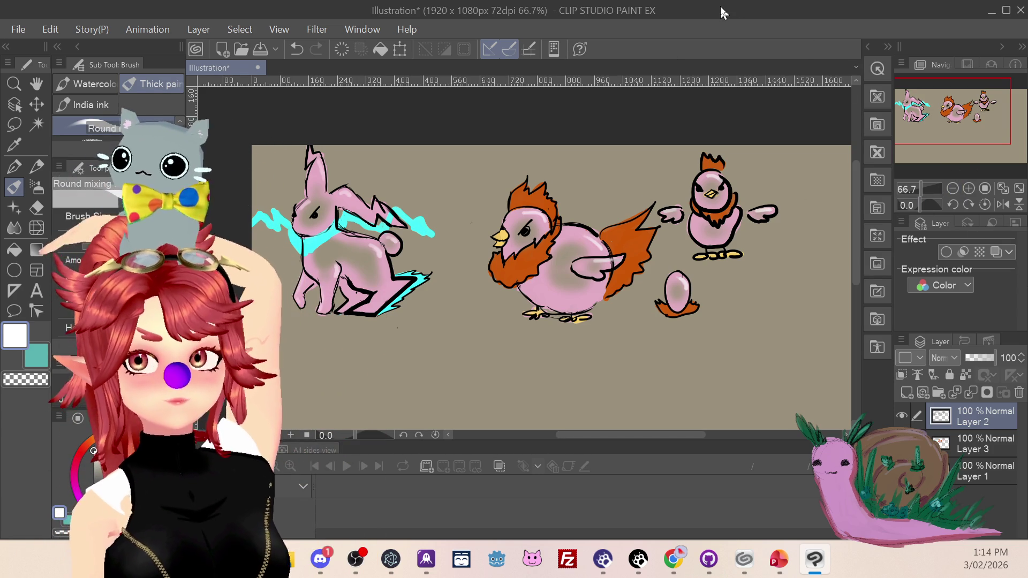
Save the illustration as 'rabbit and chicken'.
left_click(18, 31)
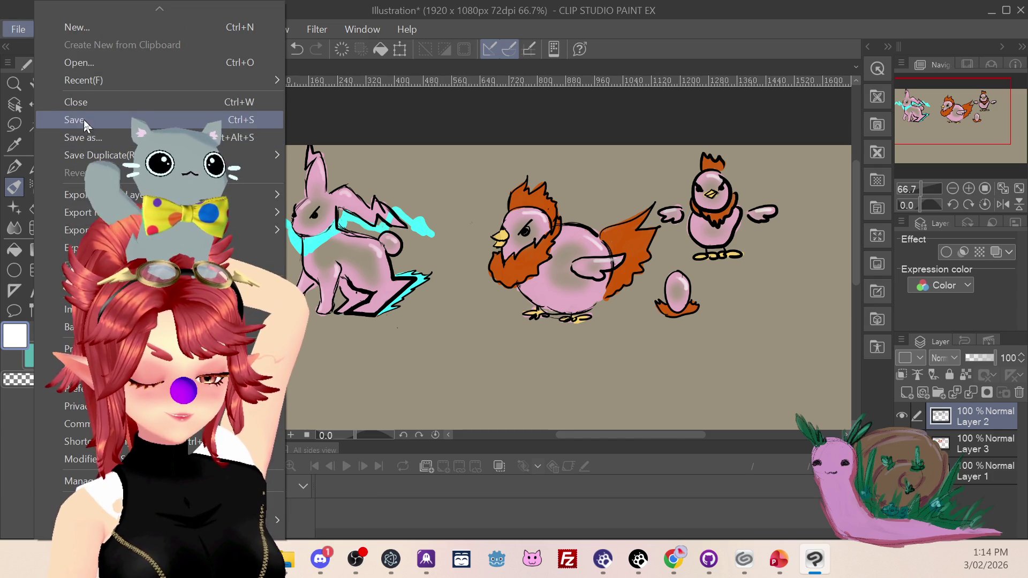
left_click(86, 123)
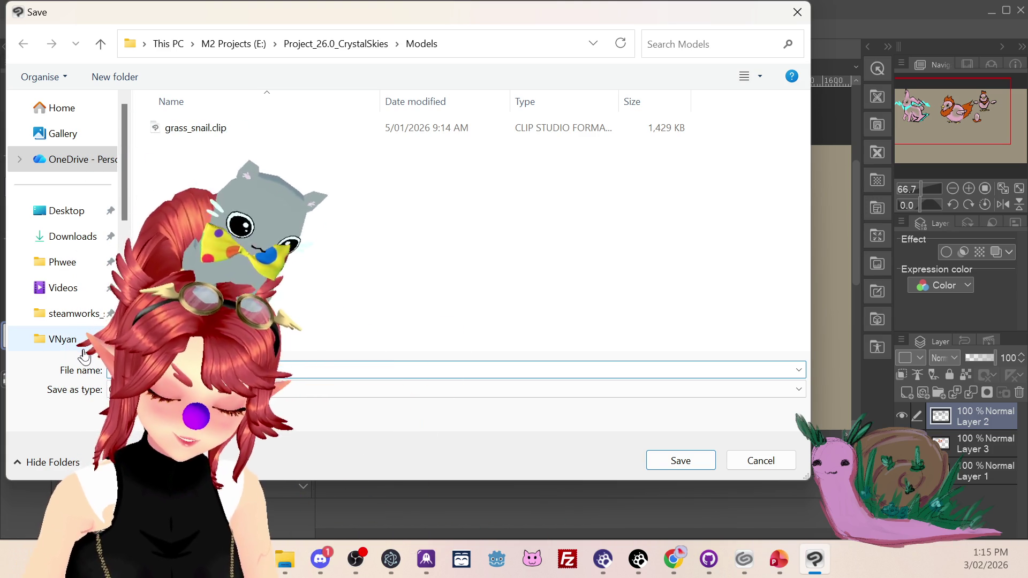
left_click(677, 461)
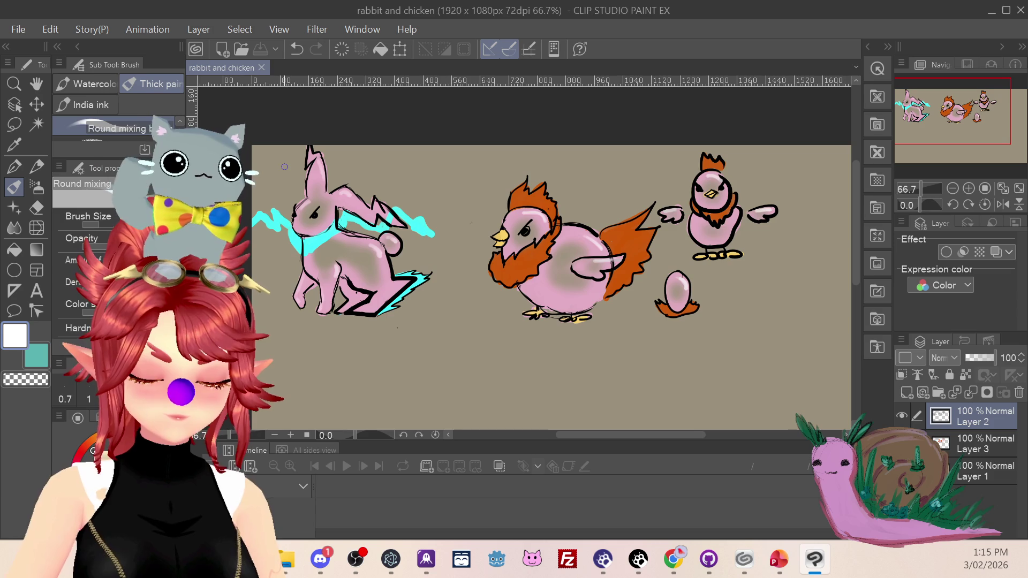
left_click(20, 34)
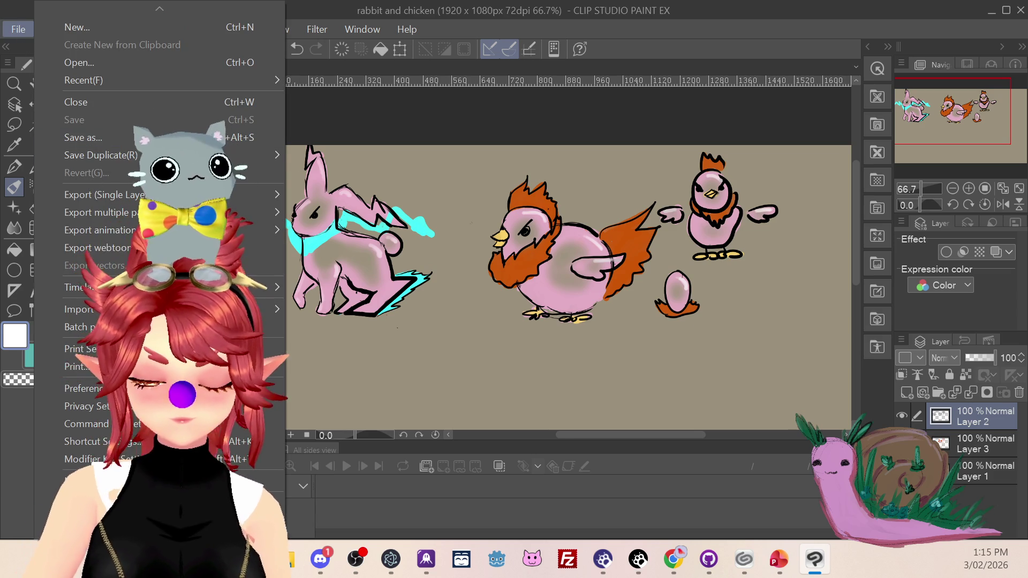
key("Escape")
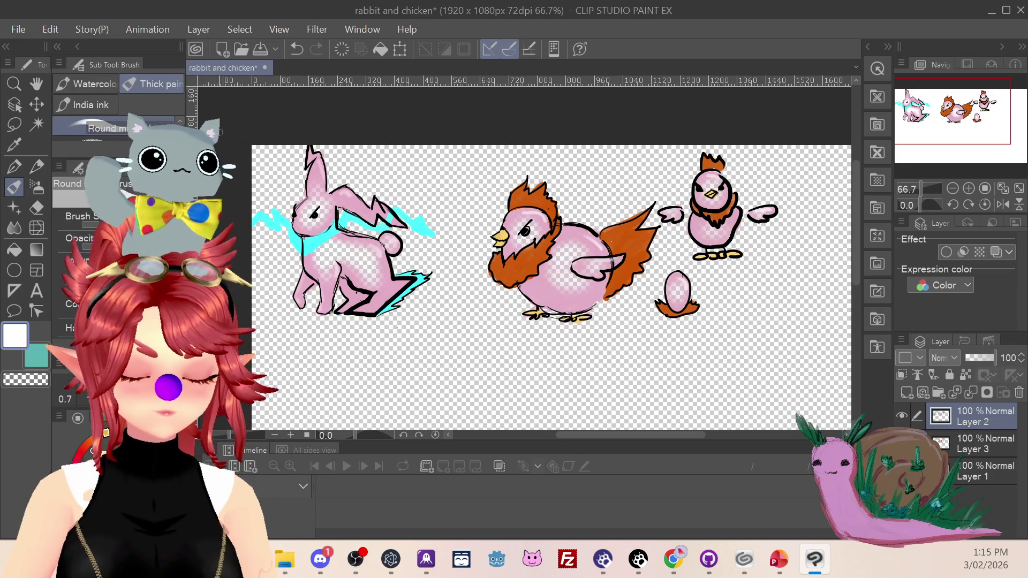
Save a PNG copy as rabbit and chicken.png, accepting the layer-merge warning.
left_click(19, 30)
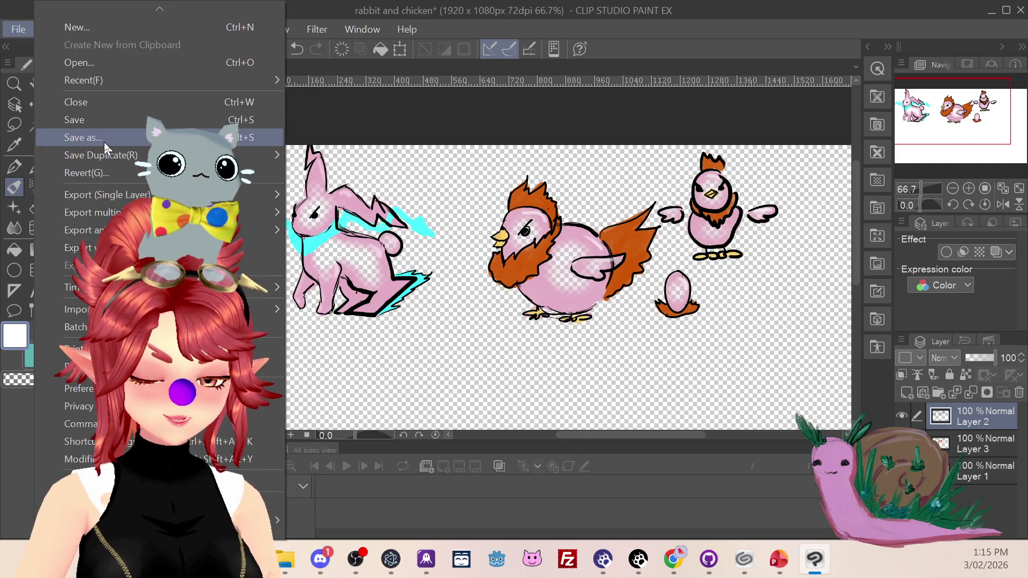
left_click(83, 137)
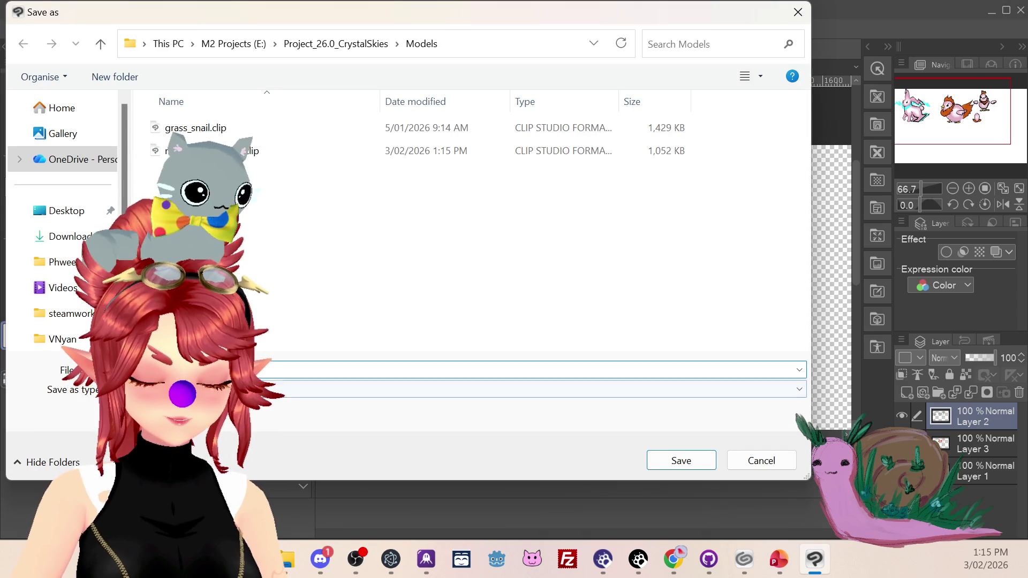
left_click(235, 390)
left_click(645, 430)
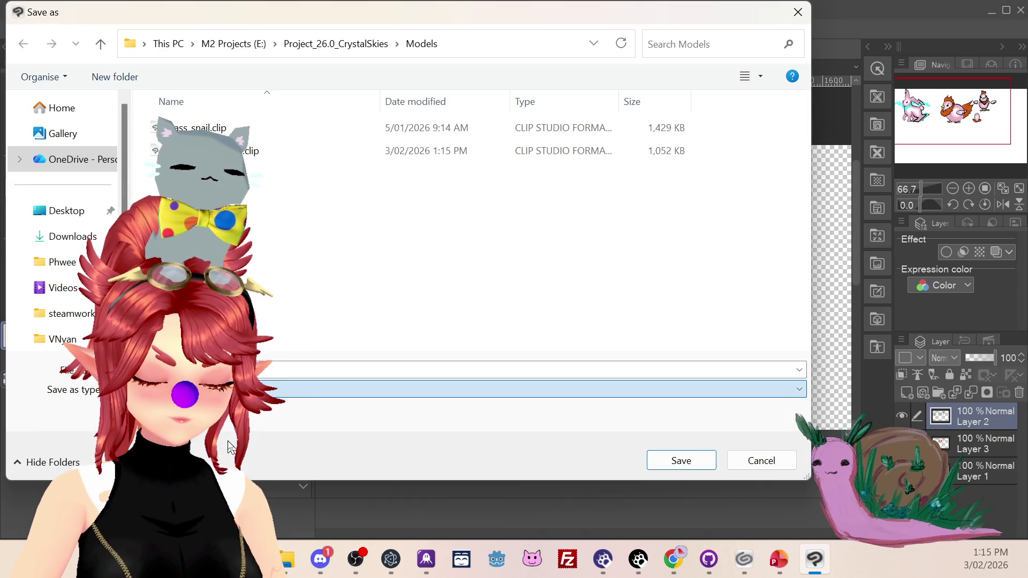
left_click(680, 460)
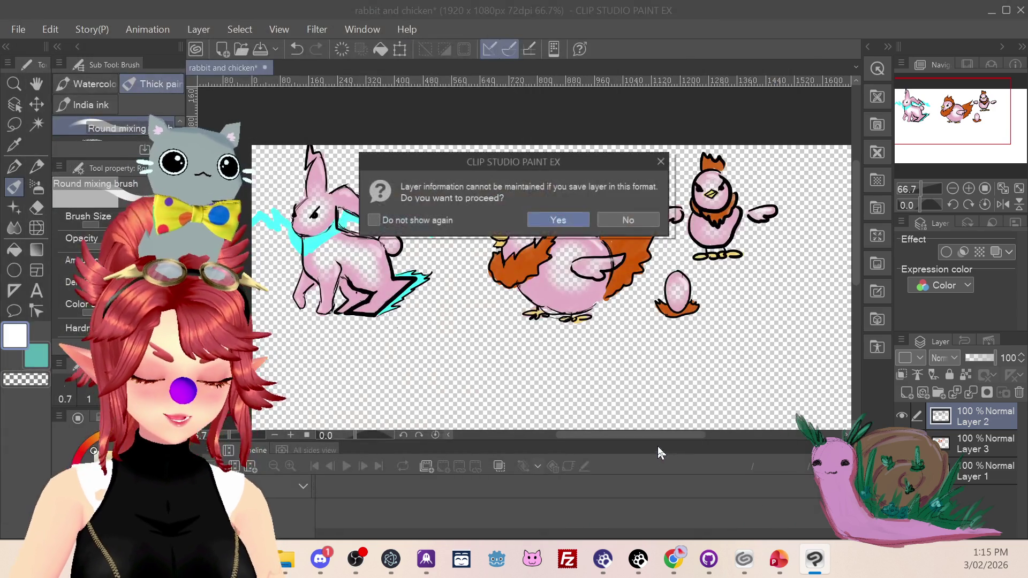
left_click(586, 224)
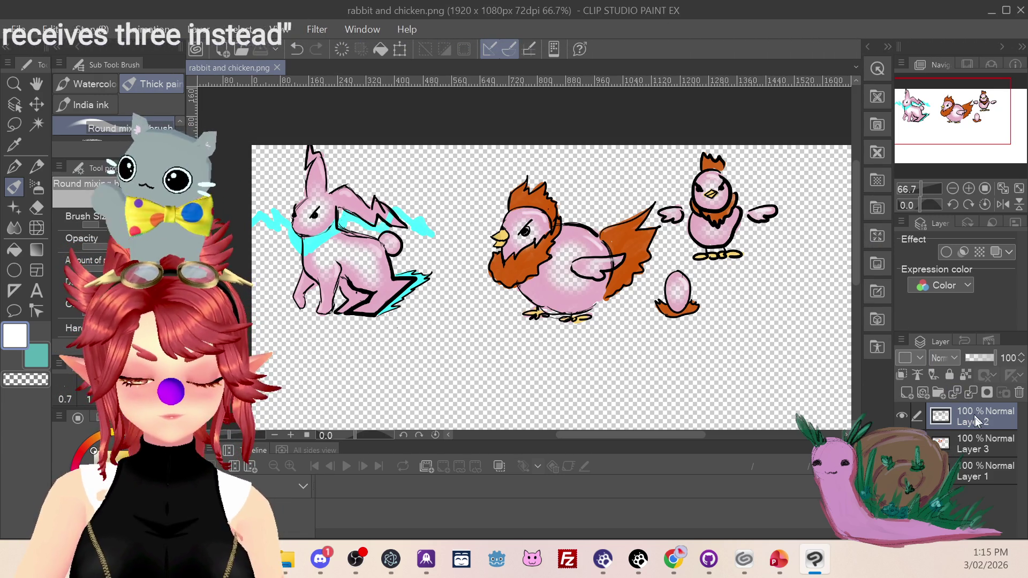
left_click(953, 480)
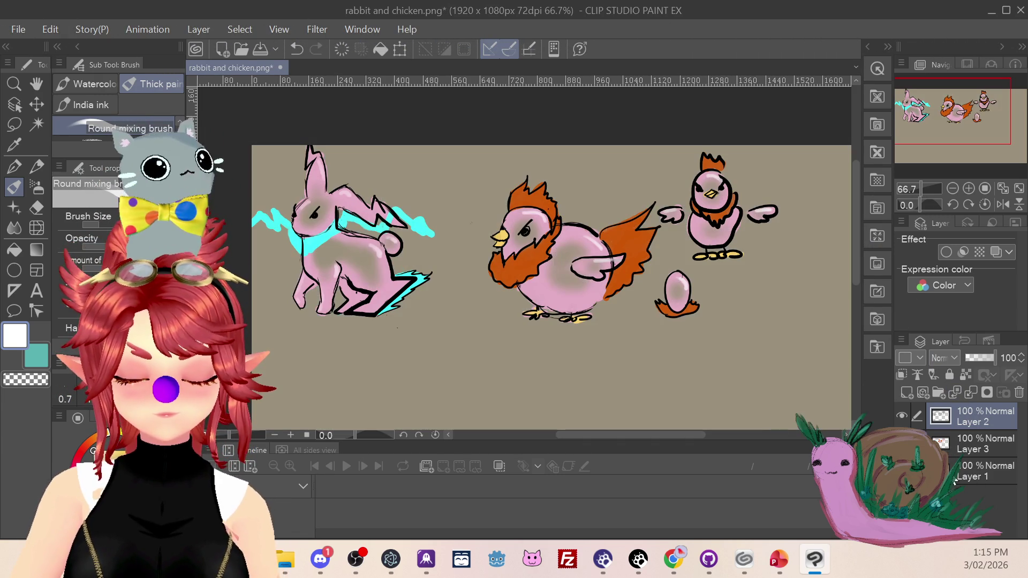
Fill Layer 1's background white with the Fill tool.
left_click(958, 479)
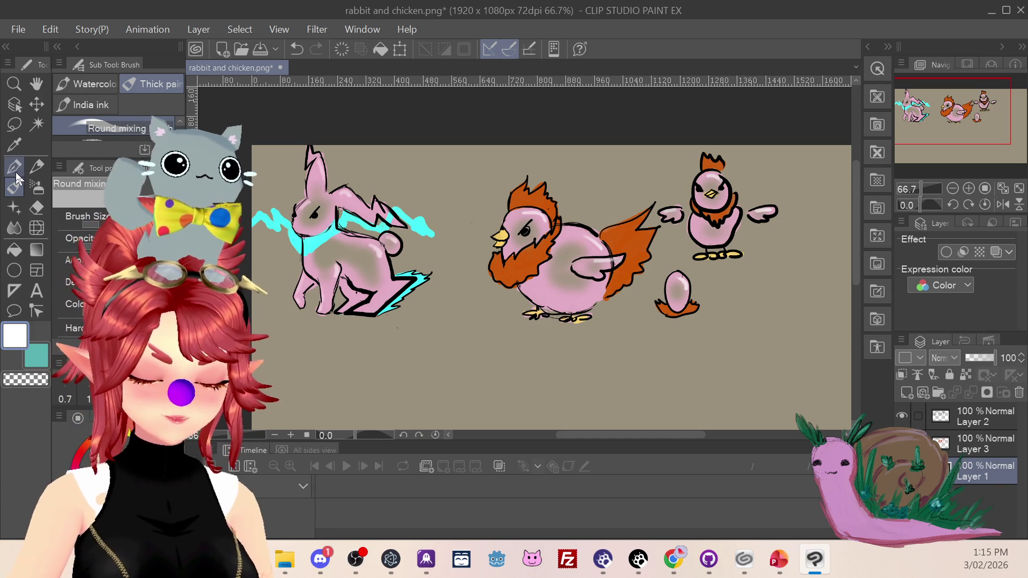
left_click(15, 250)
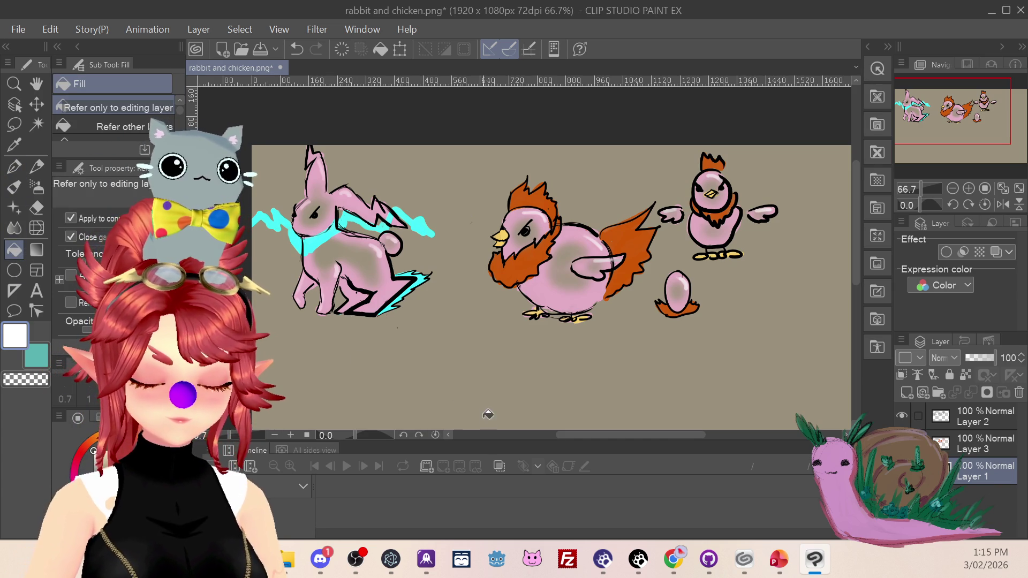
left_click(497, 376)
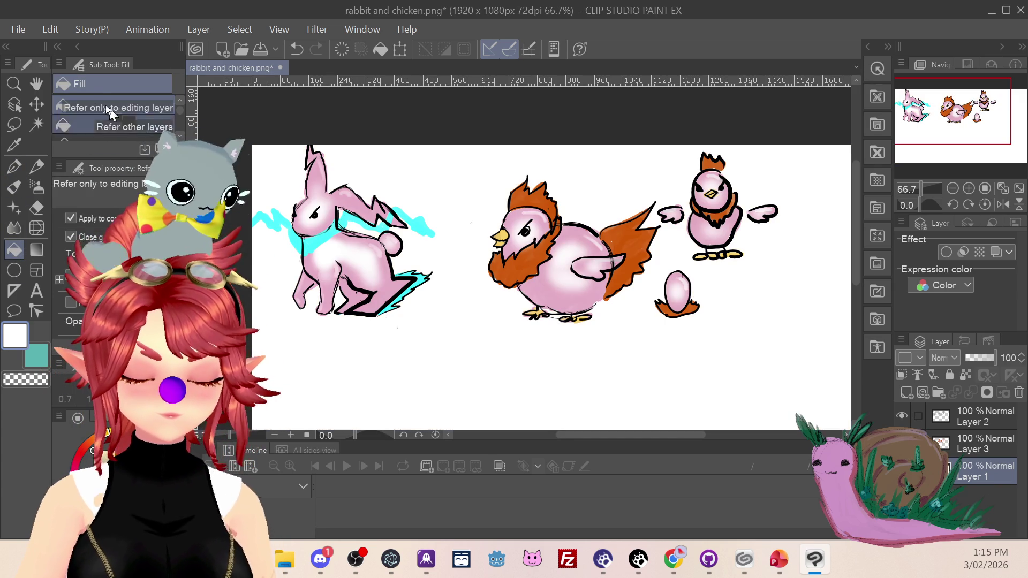
Cancel a Save As, then close the document without saving changes.
left_click(28, 32)
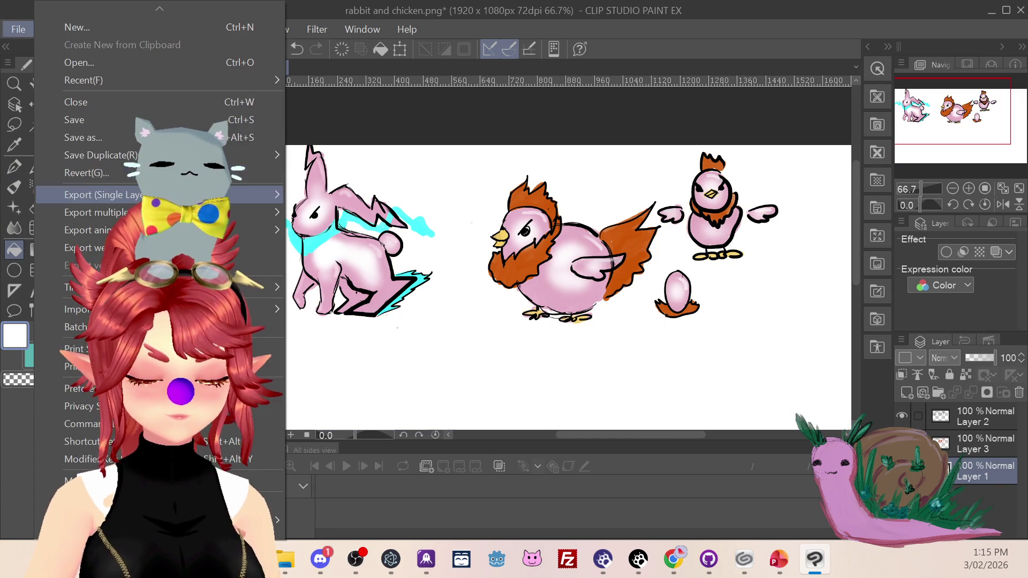
left_click(114, 140)
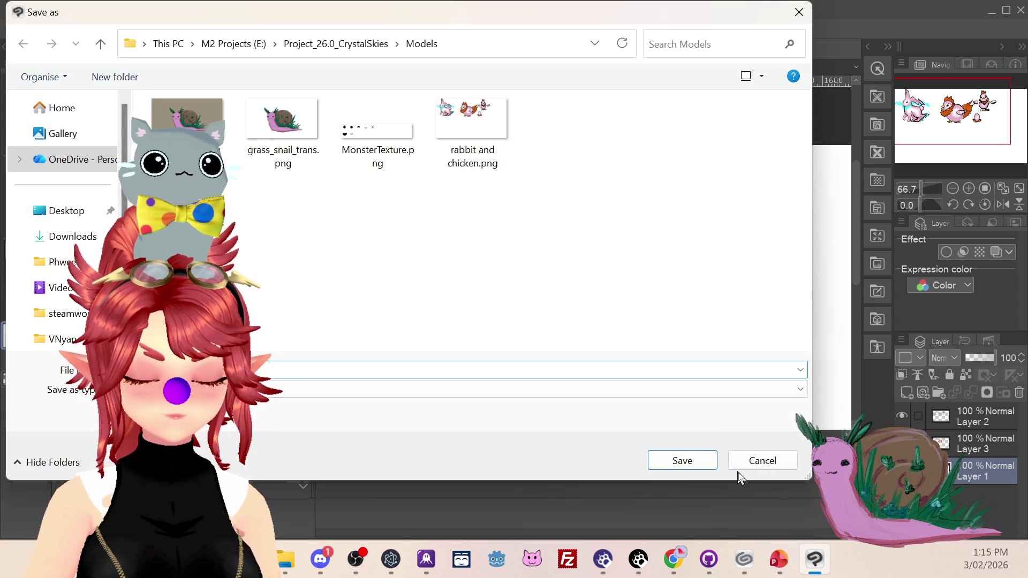
left_click(753, 471)
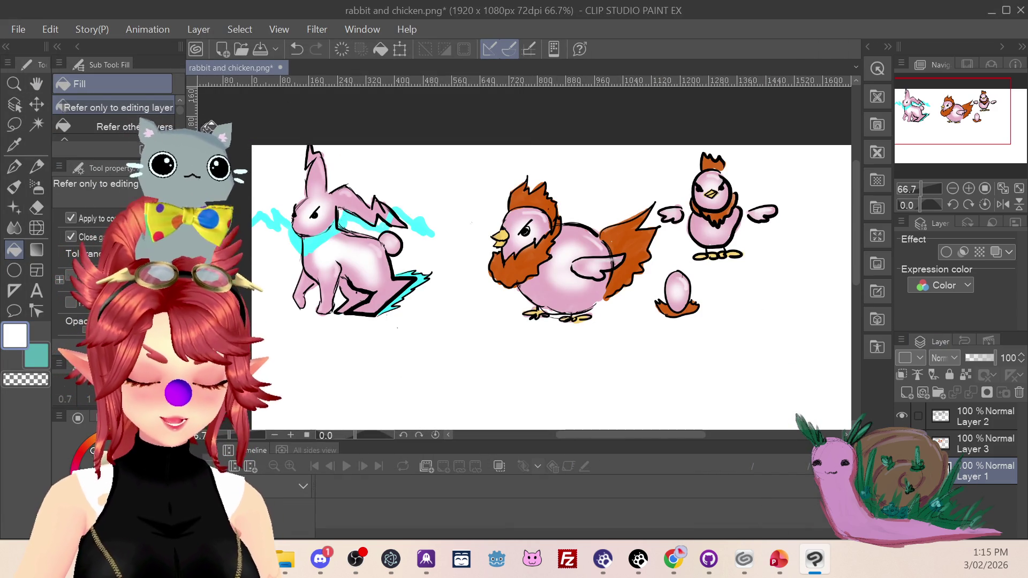
left_click(280, 68)
left_click(556, 222)
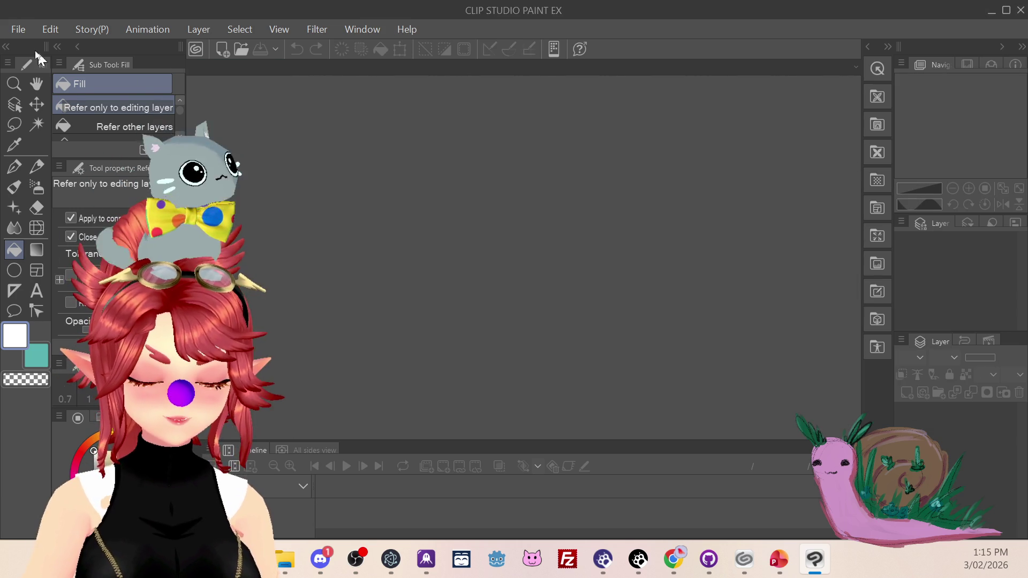
Reopen rabbit and chicken.png and crop the canvas to a rectangle around the rabbit.
left_click(14, 33)
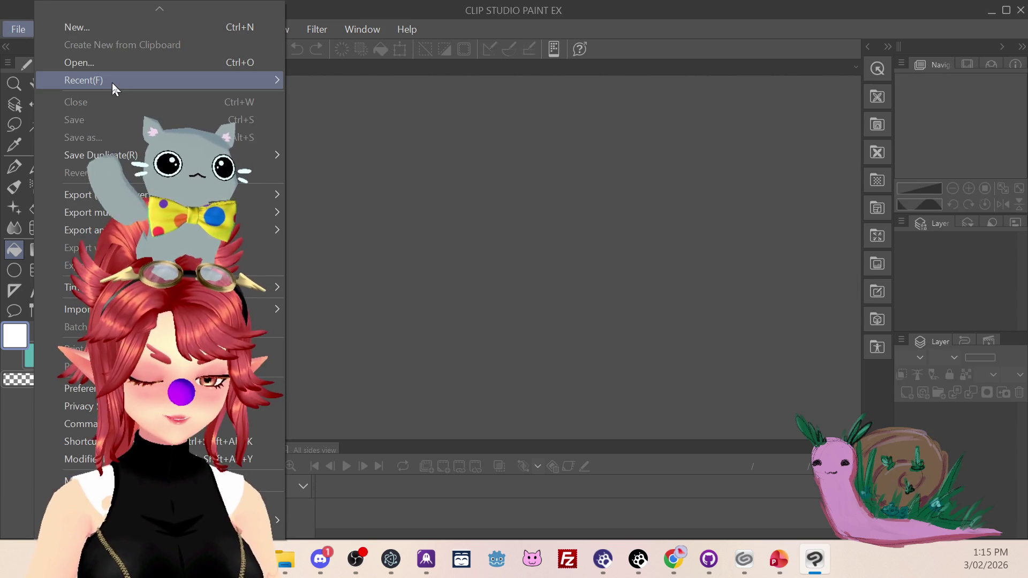
mouse_move(123, 83)
left_click(426, 85)
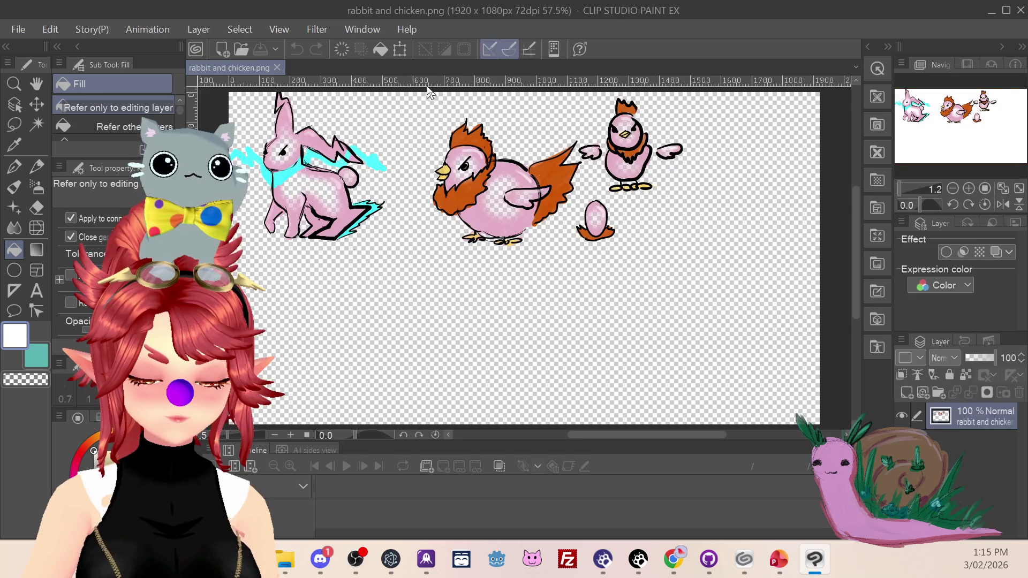
scroll(327, 243, "down", 2)
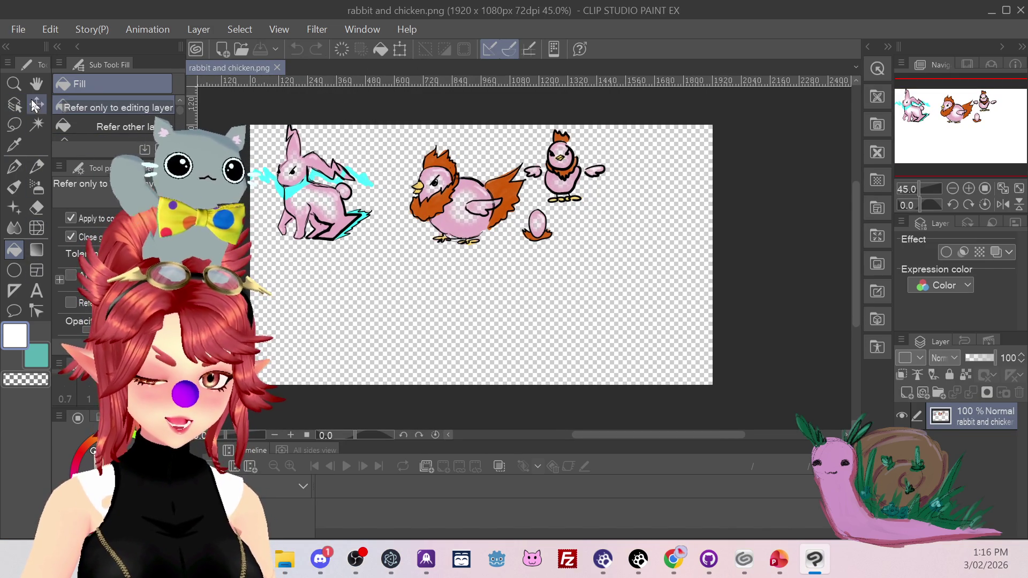
left_click(16, 124)
left_click(123, 99)
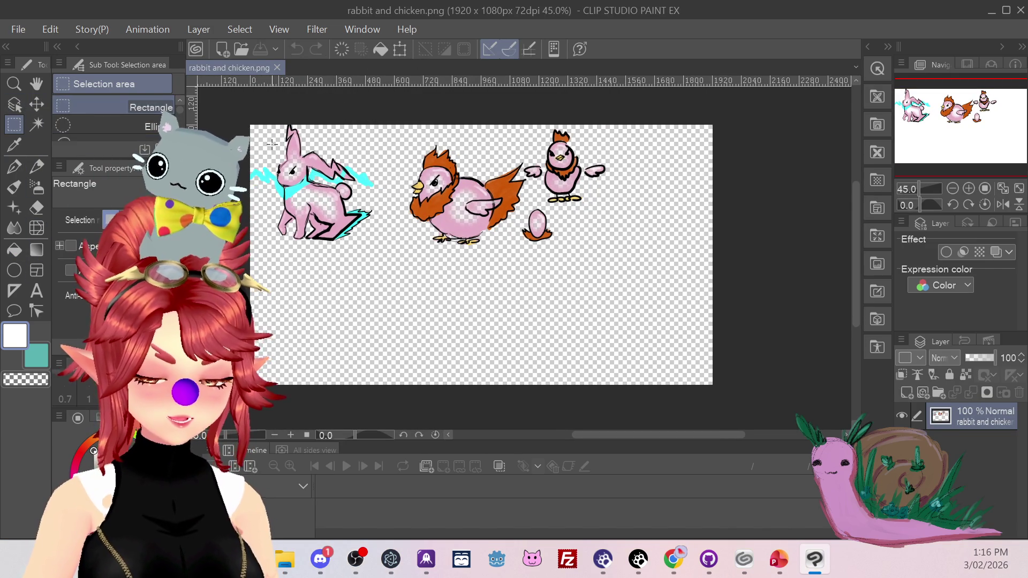
left_click_drag(251, 125, 390, 254)
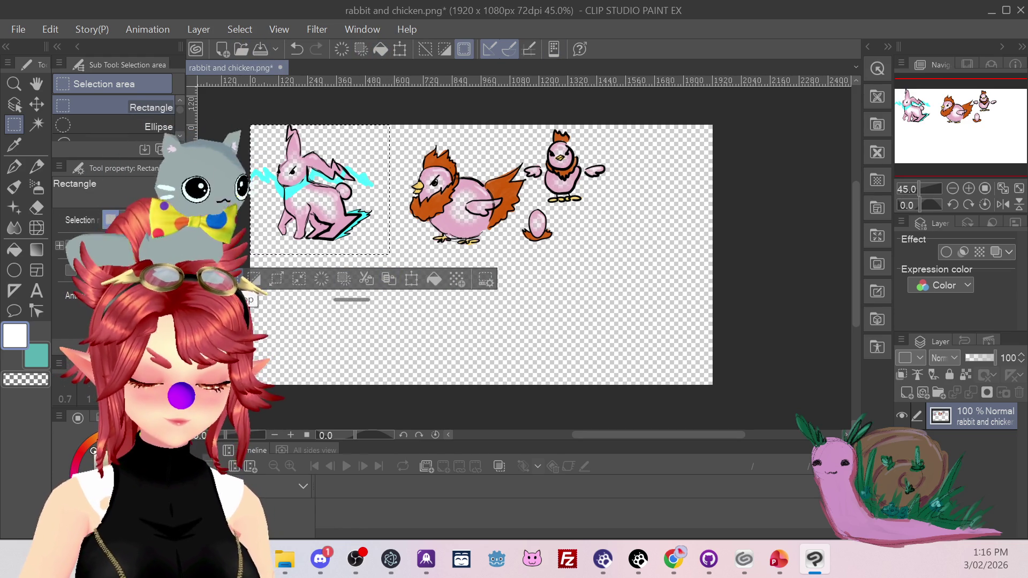
left_click(254, 279)
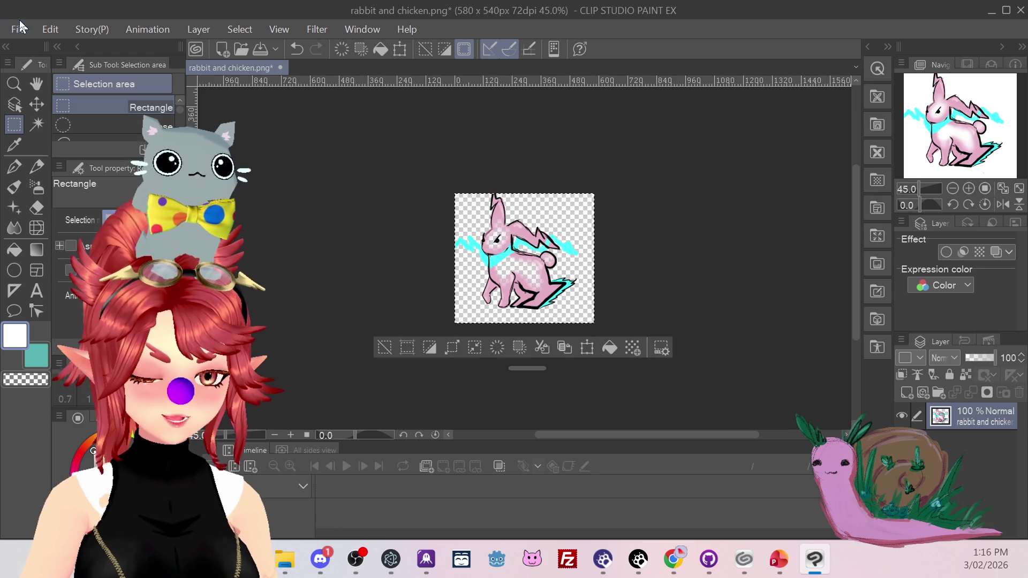
Save the cropped image as rabbit.png, accepting the PNG layer-loss warning.
left_click(19, 29)
left_click(74, 142)
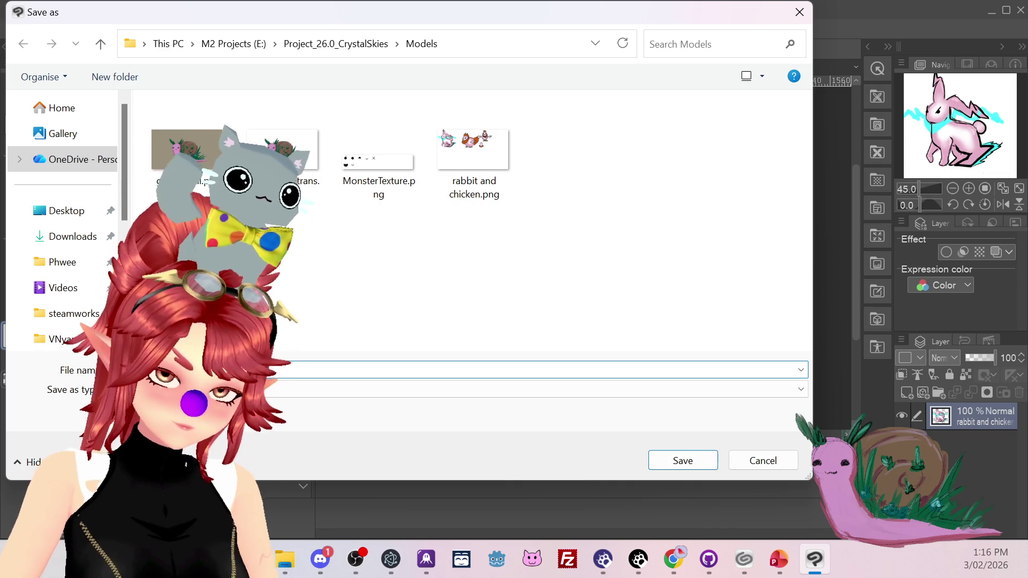
left_click(679, 461)
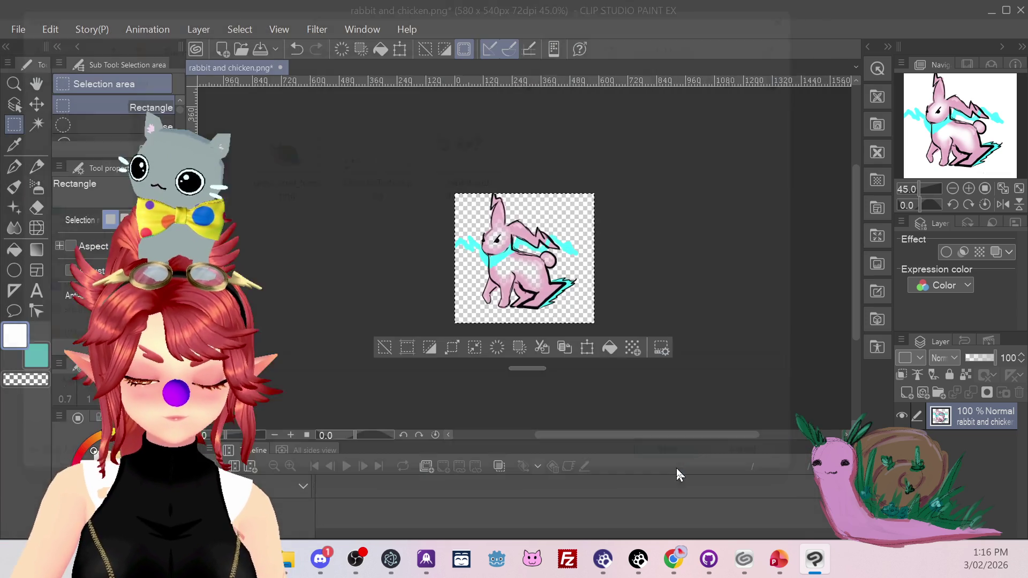
left_click(578, 216)
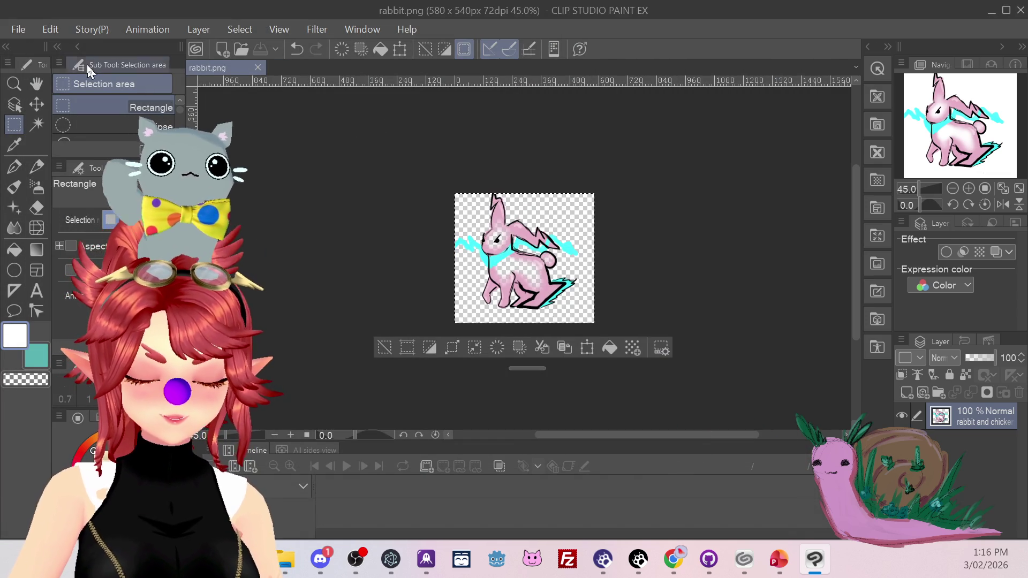
left_click(16, 33)
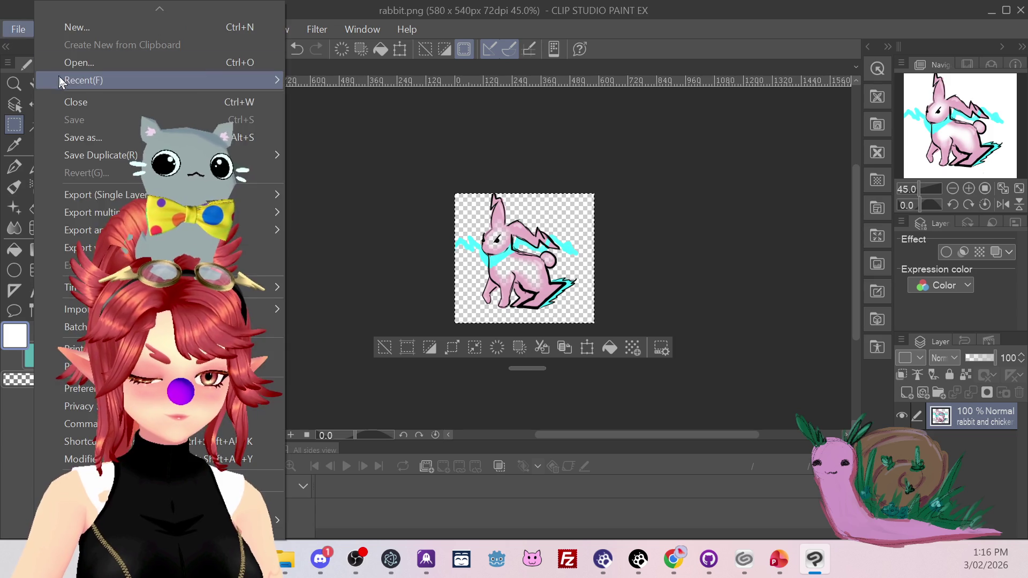
Reopen rabbit and chicken.png in a new tab and crop it to the two chickens and egg.
mouse_move(162, 81)
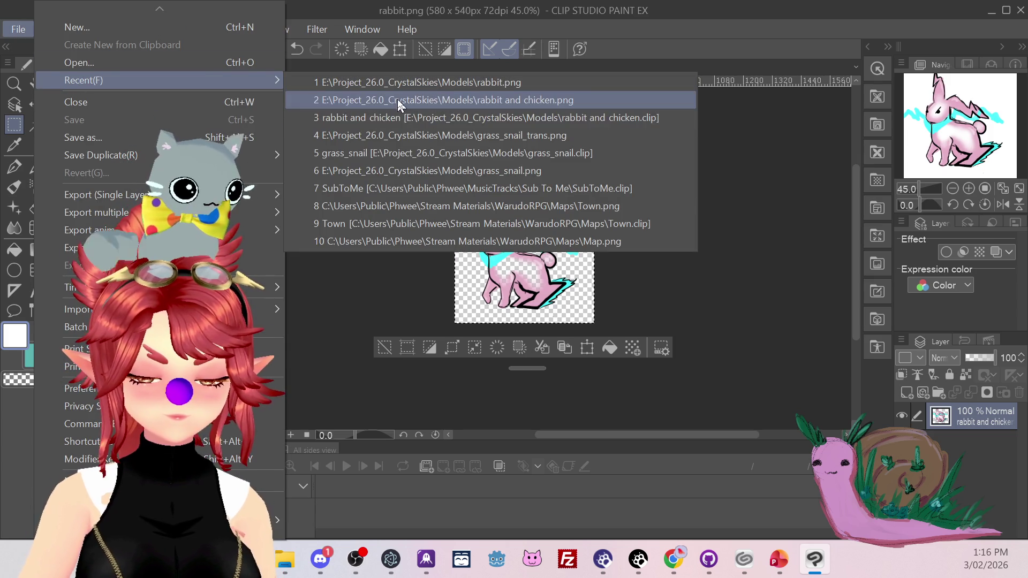
left_click(397, 100)
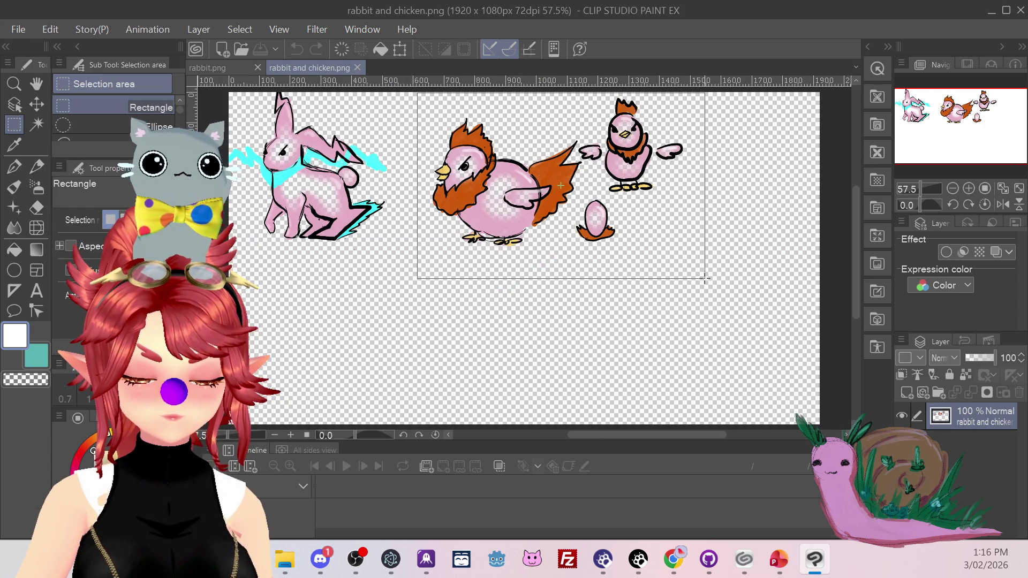
left_click_drag(705, 278, 705, 278)
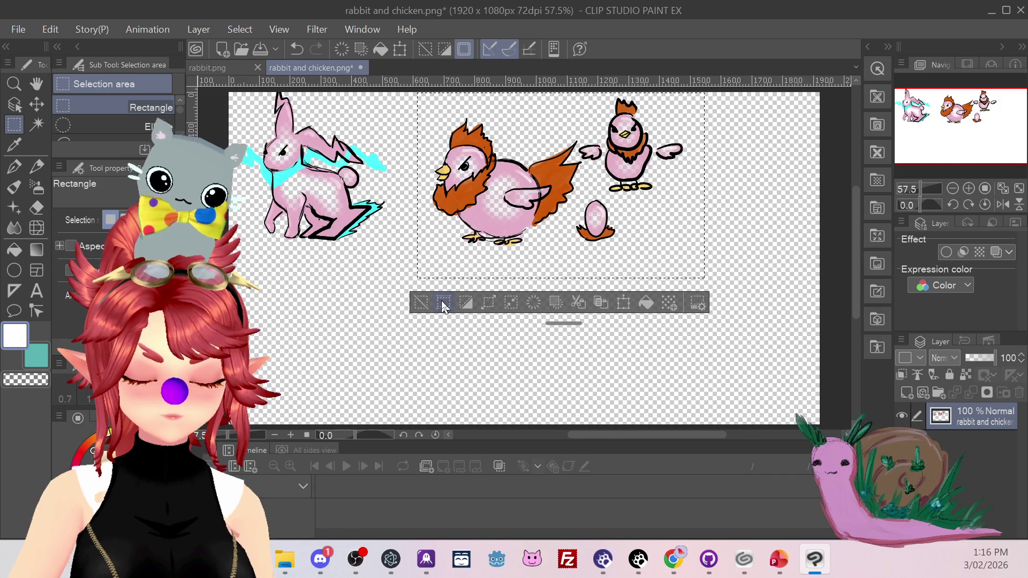
left_click(442, 303)
Save the chicken crop as chicken.png, accepting the PNG layer-loss warning.
left_click(27, 33)
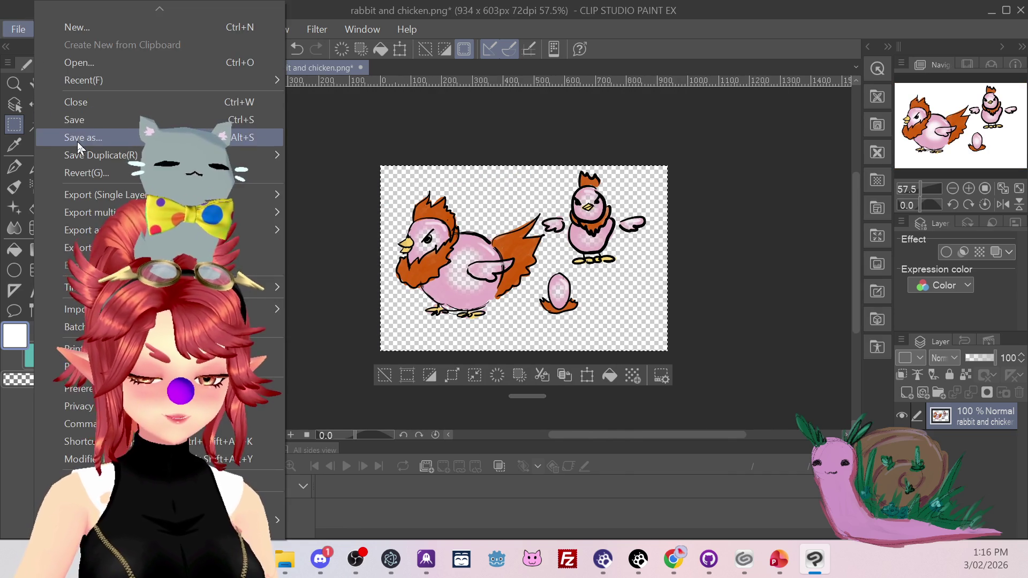
left_click(77, 140)
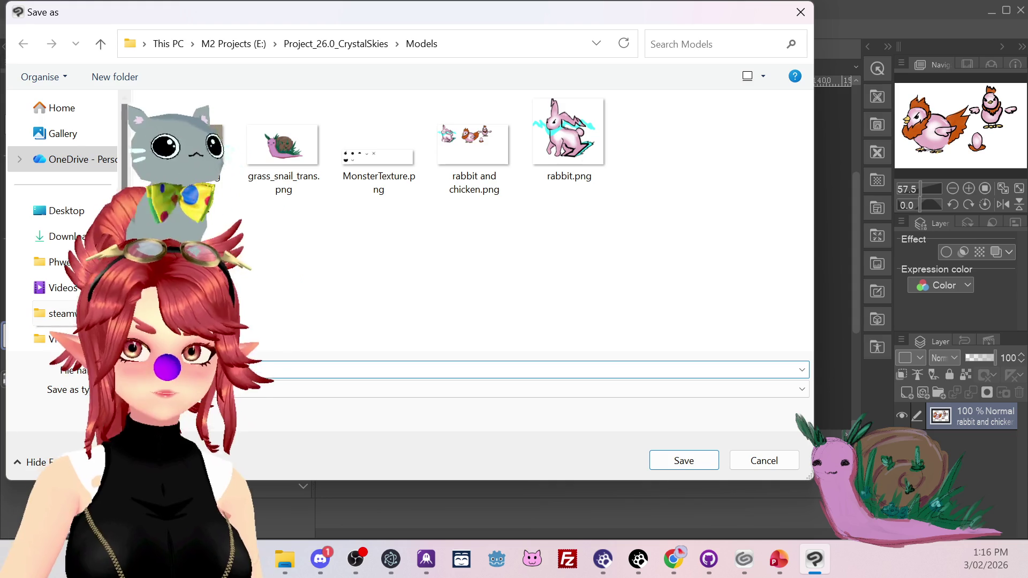
left_click(698, 470)
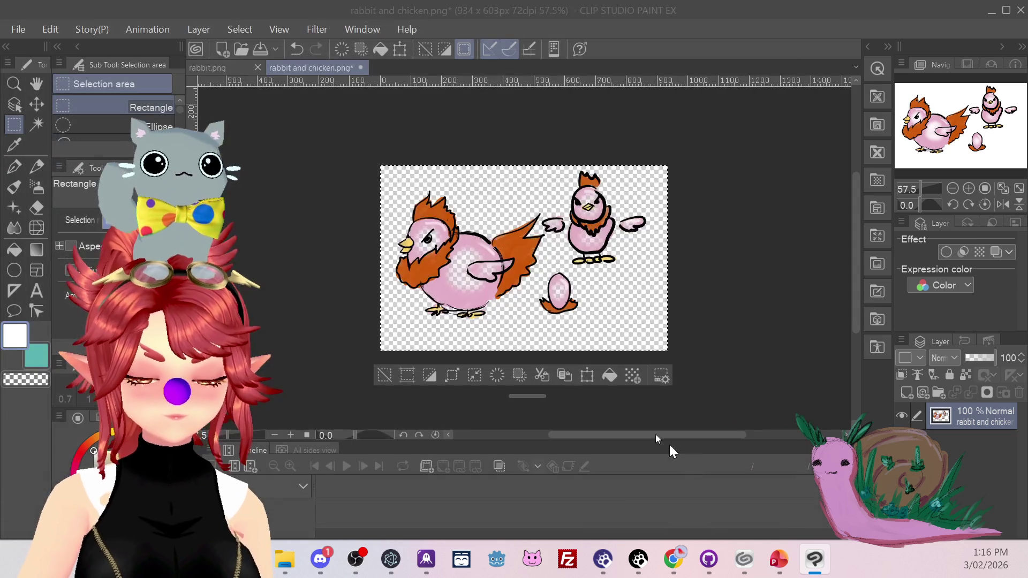
left_click(557, 223)
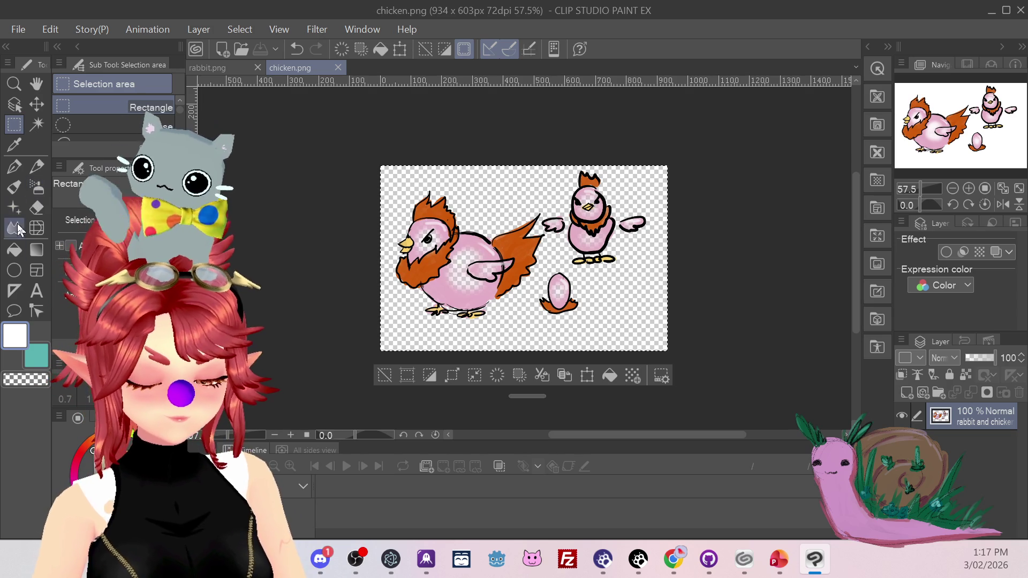
Add a new layer beneath the chickens and fill it with white.
left_click(14, 250)
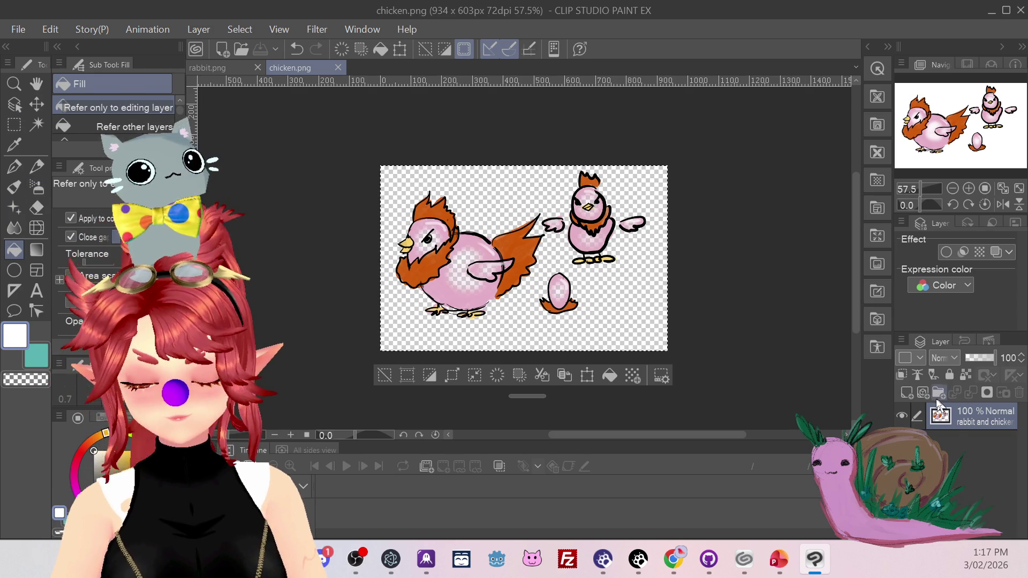
left_click(906, 393)
left_click_drag(984, 416, 985, 455)
left_click(614, 326)
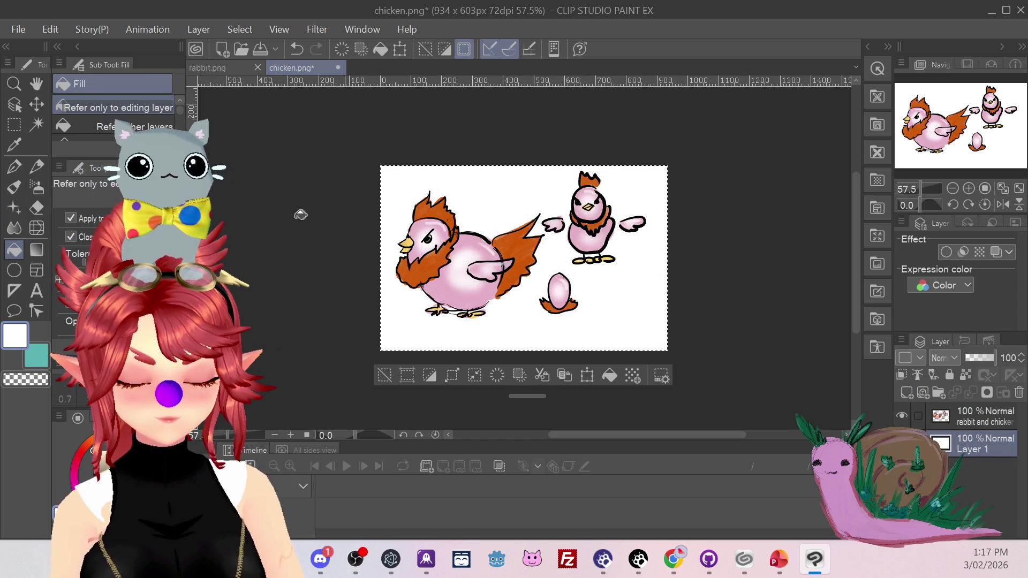
Save the white-background chickens as chicken_white.png, then add a blank layer in rabbit.png.
left_click(18, 29)
left_click(95, 126)
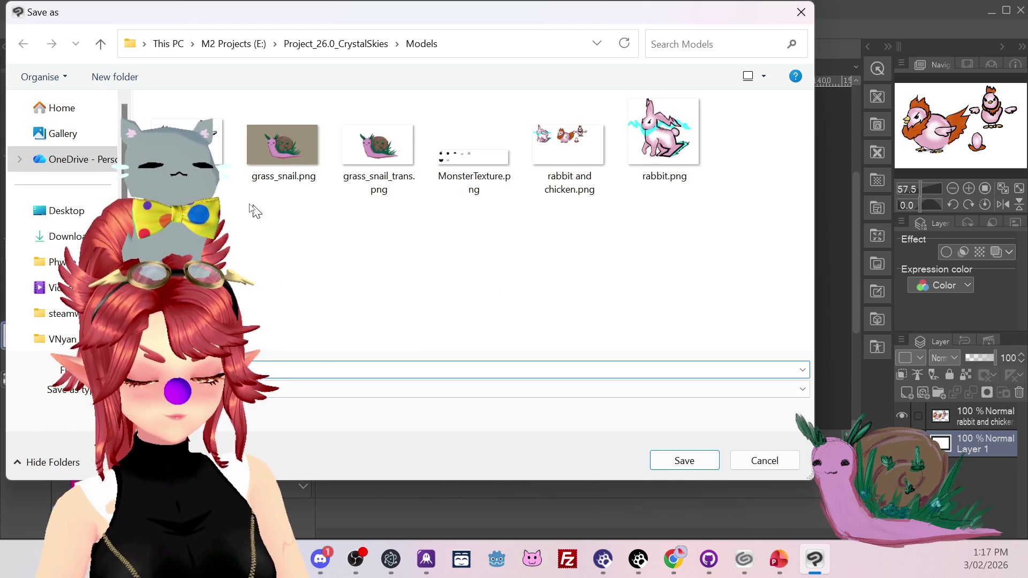
left_click(188, 139)
left_click(214, 370)
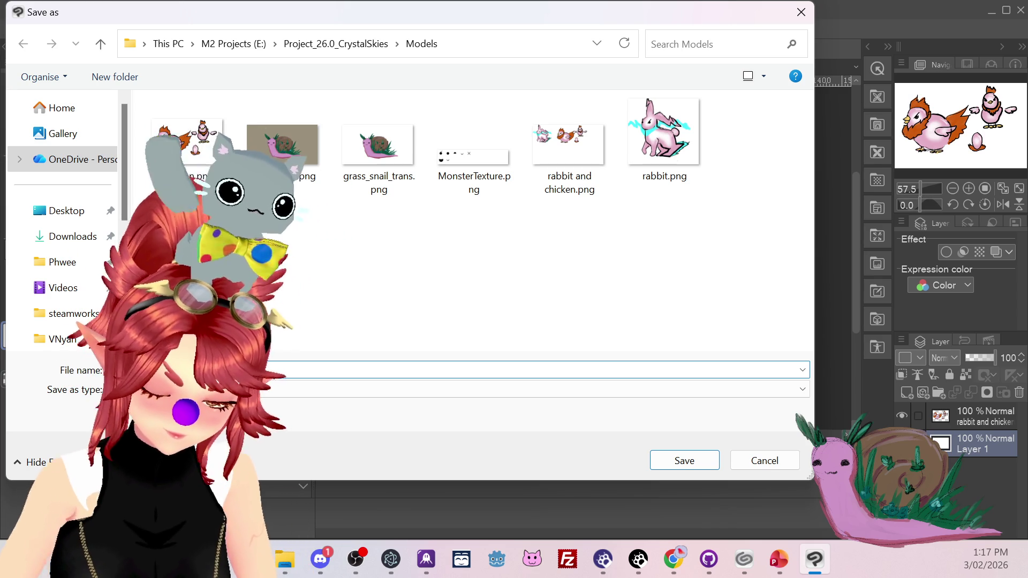
key("Escape")
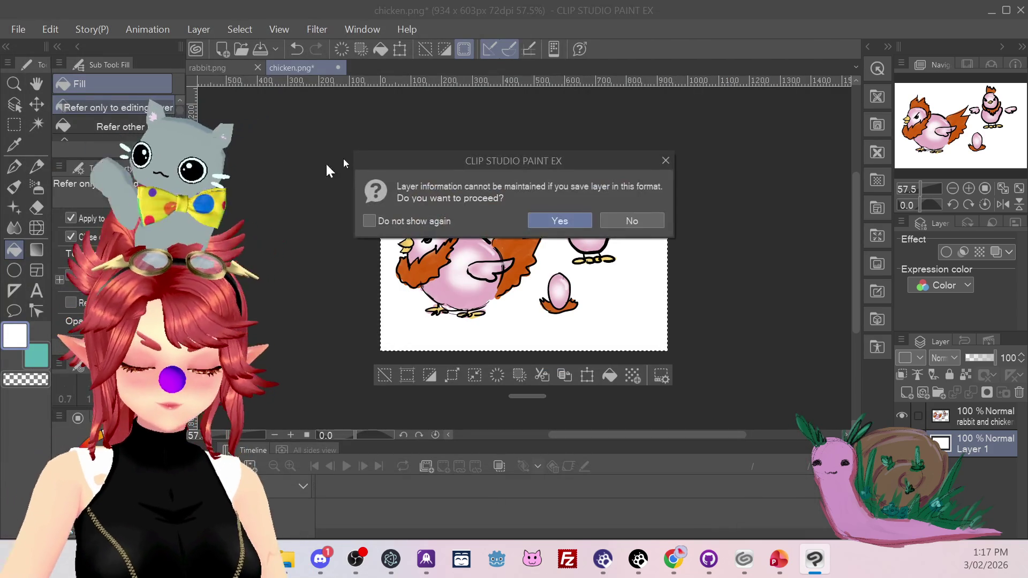
left_click(558, 220)
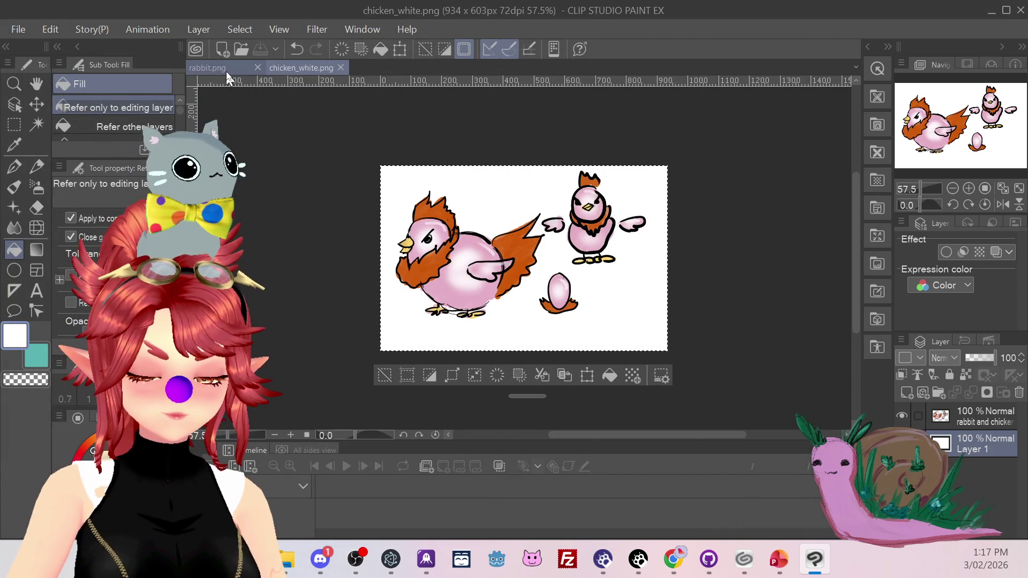
left_click(210, 67)
left_click(910, 396)
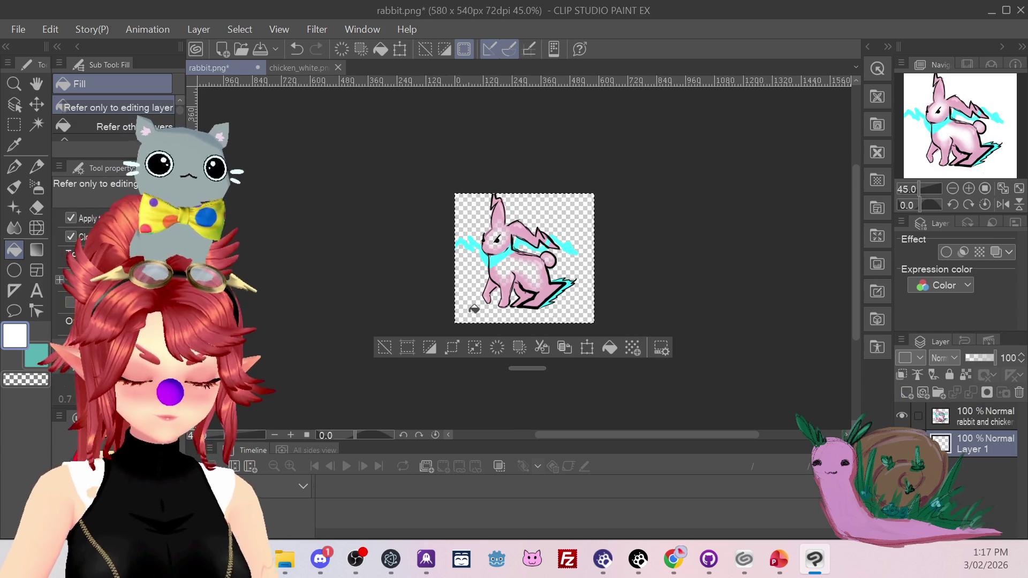
Fill the rabbit's new layer white and save it as rabbit_white.png, accepting the PNG warning.
left_click(464, 306)
left_click(21, 29)
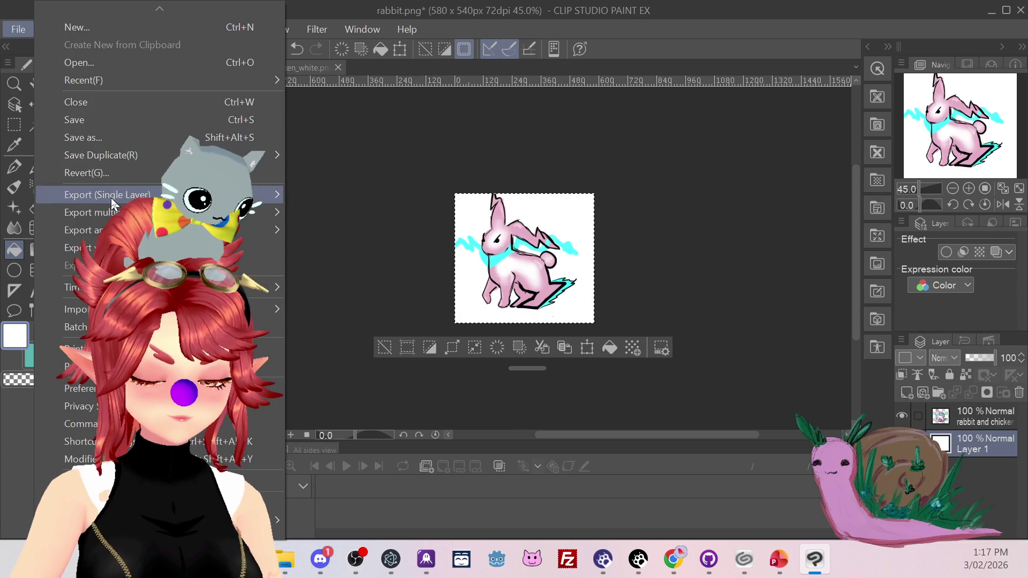
left_click(106, 138)
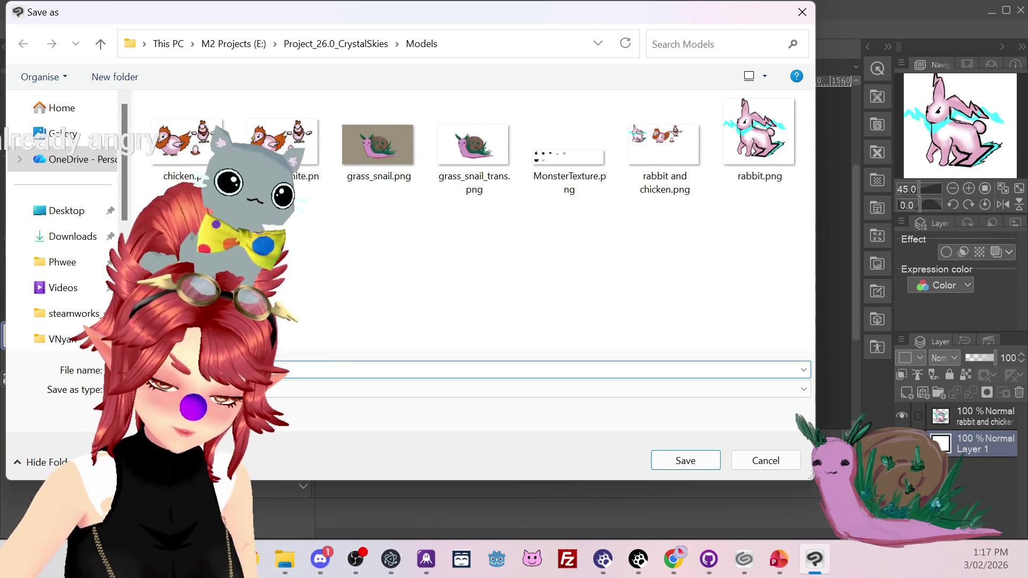
key("Return")
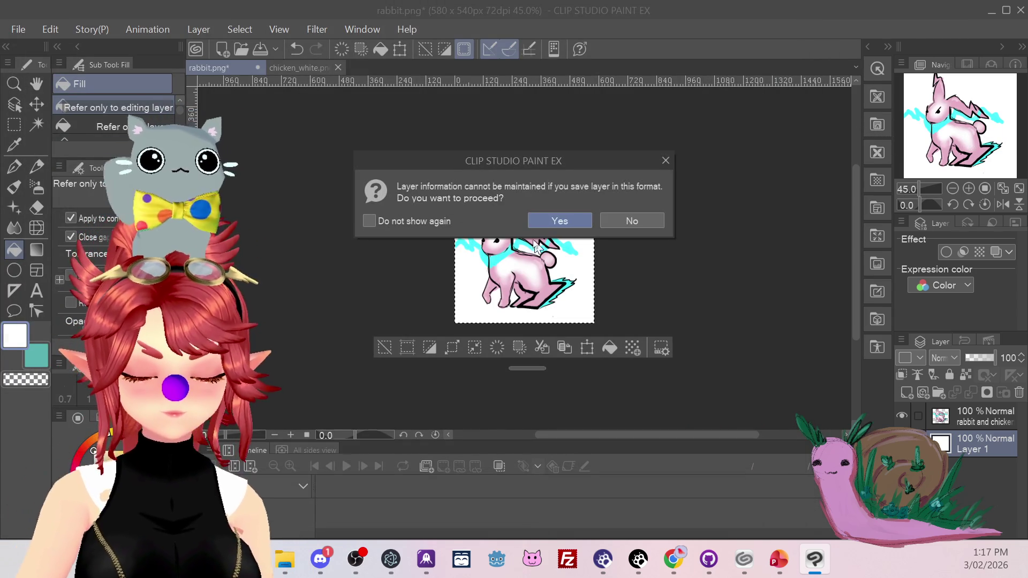
left_click(558, 219)
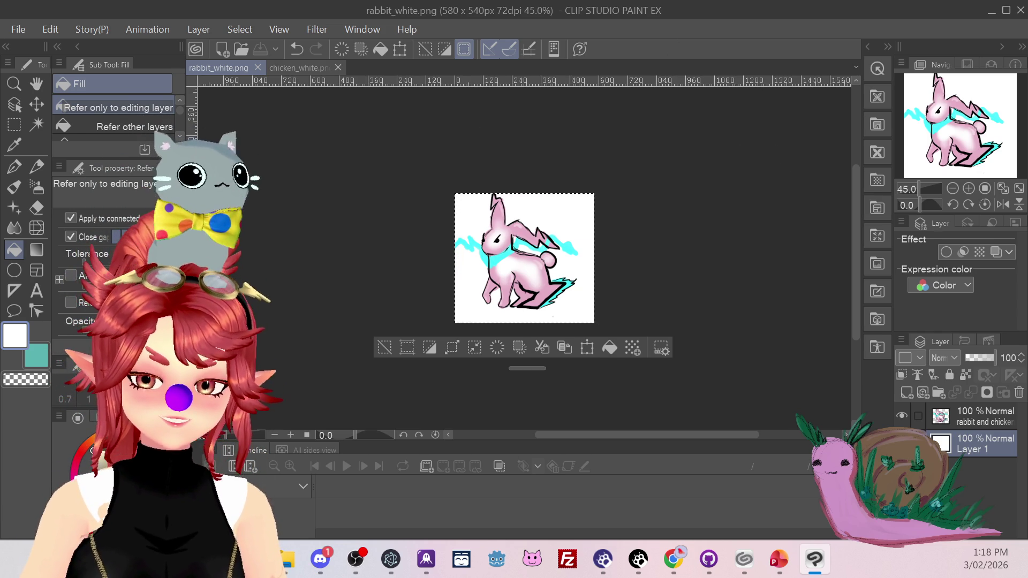
Cycle through open windows with Alt+Tab to bring up Photos showing rabbit and chicken.png.
key("alt+Tab")
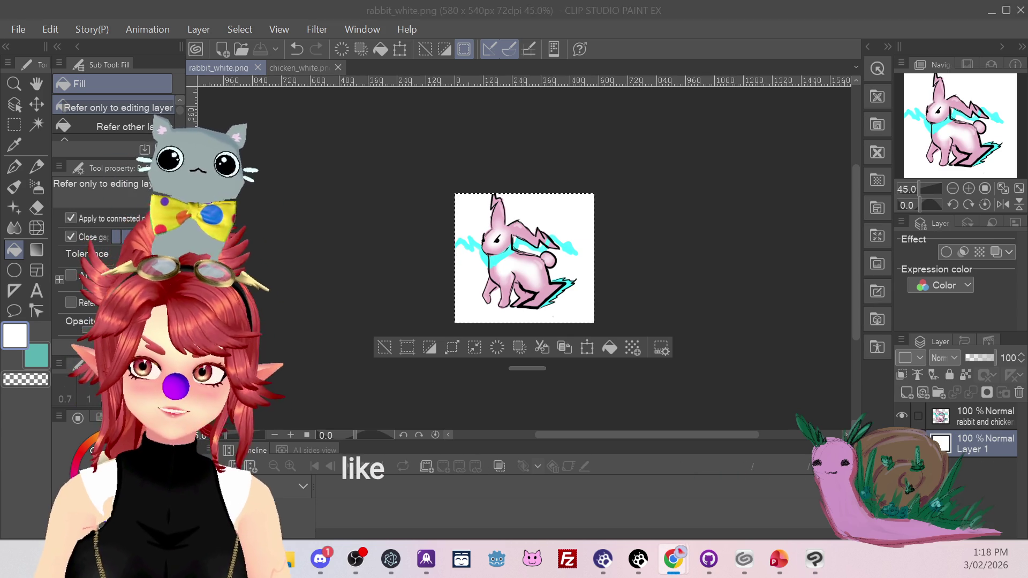
key("alt+Tab")
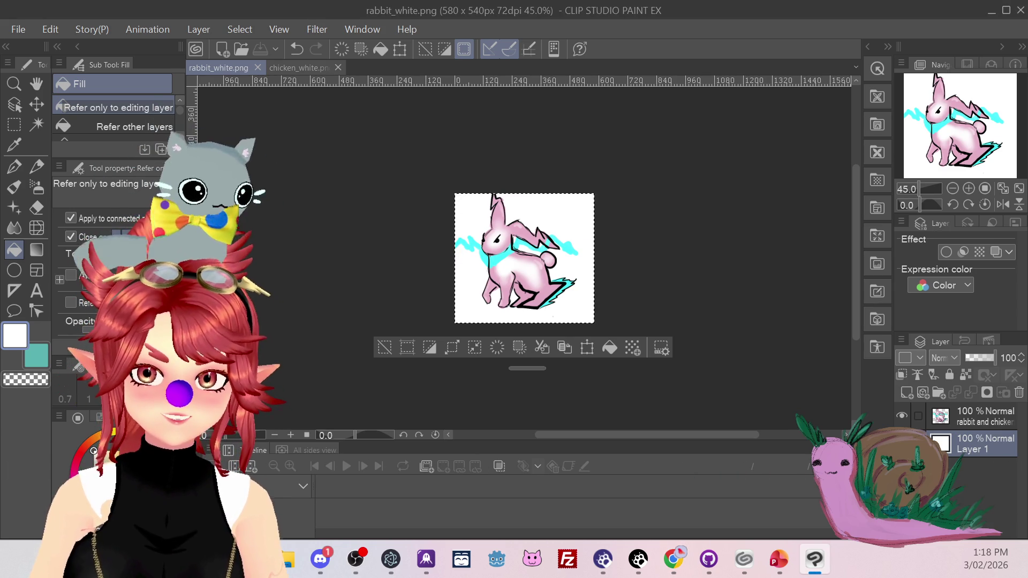
key("alt+Tab")
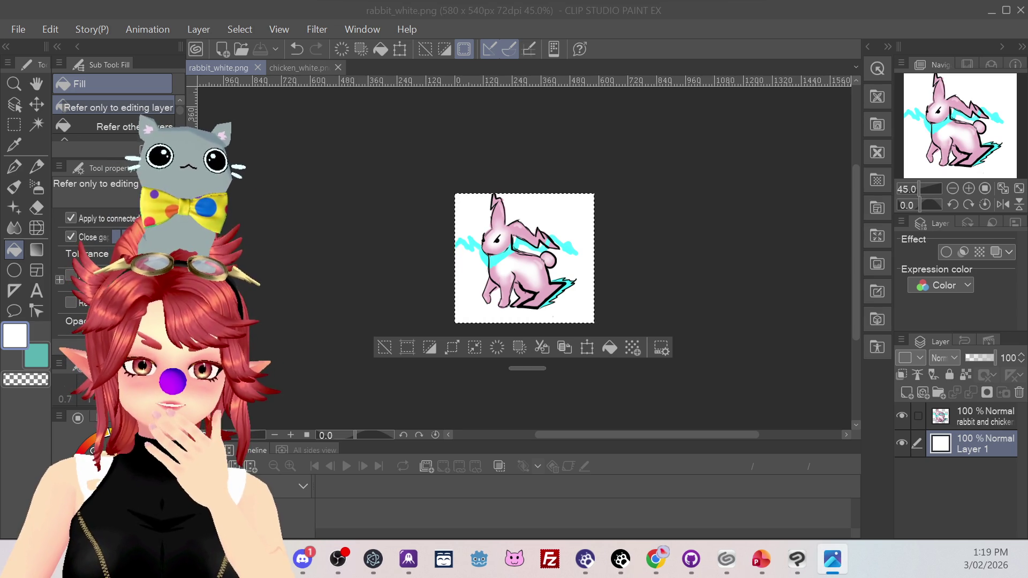
key("alt+Tab")
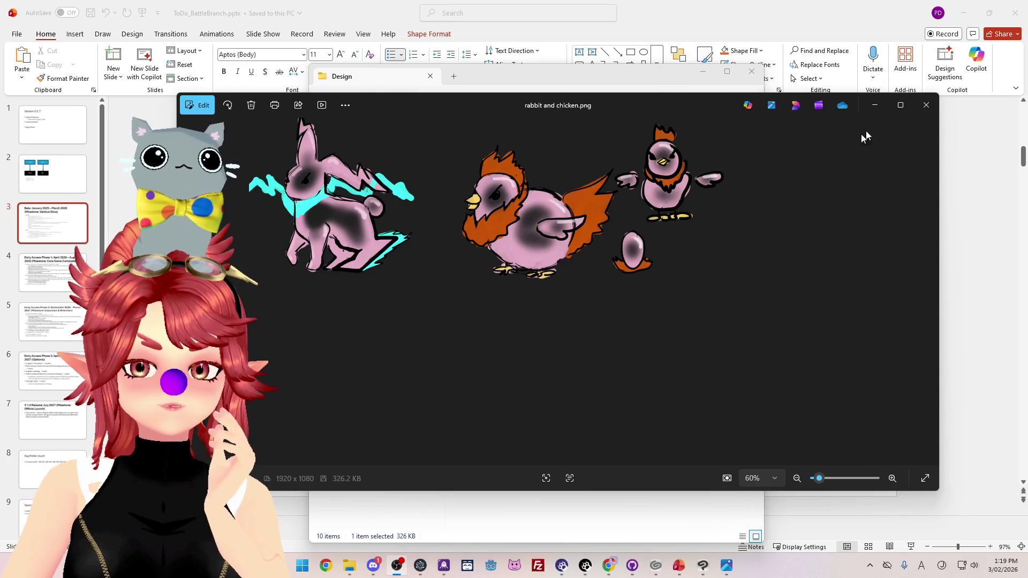
Close the image viewer and open the rabbit and chicken.clip project.
left_click(935, 108)
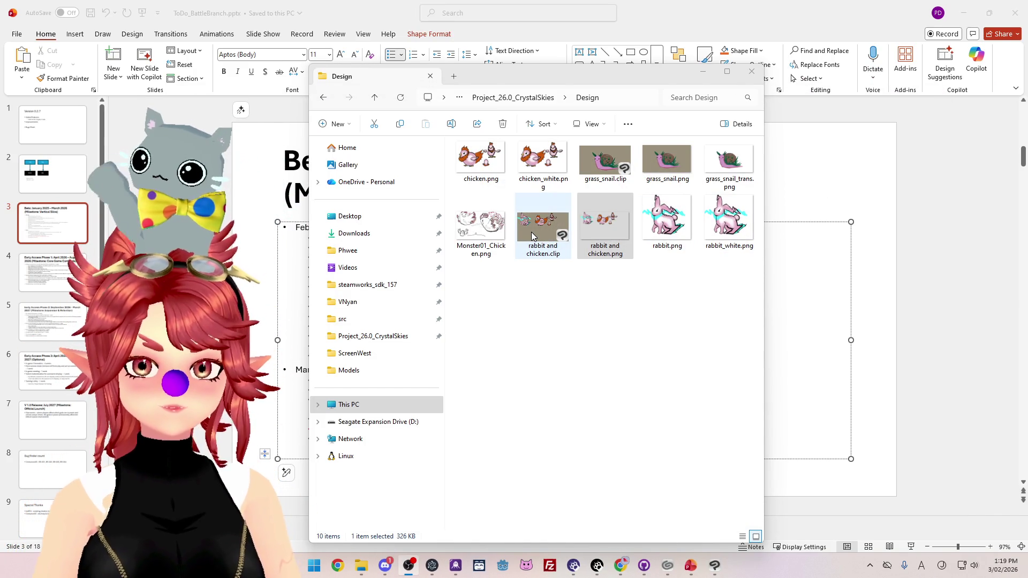
left_click(532, 232)
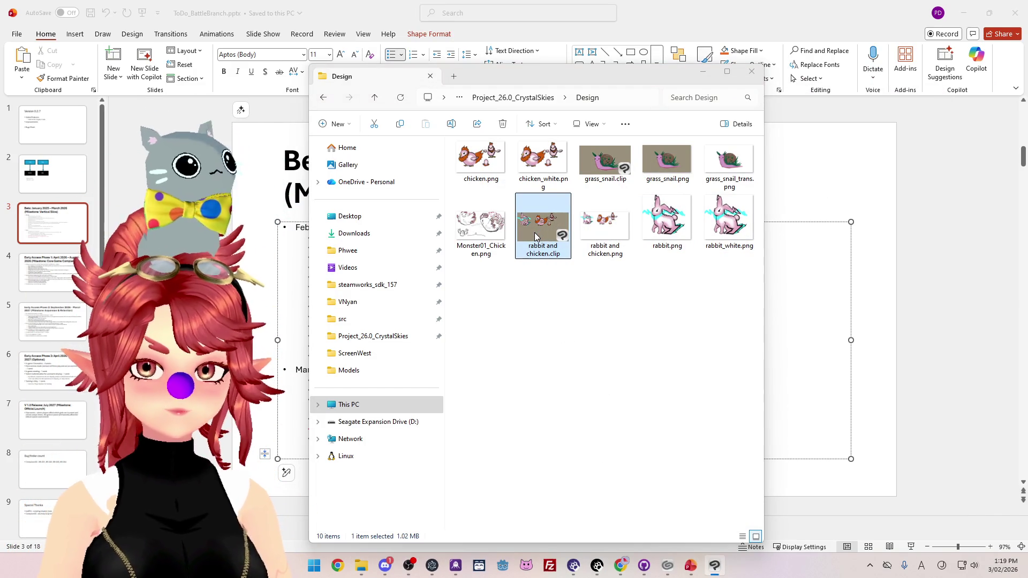
double_click(534, 232)
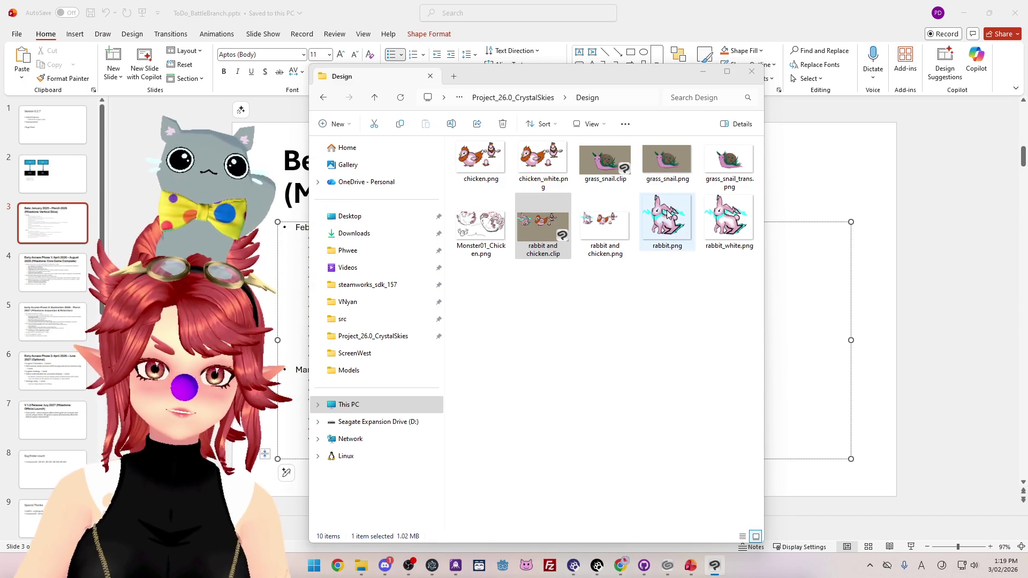
Rename rabbit.png and chicken.png to rabbit_trans.png and chicken_trans.png, then open rabbit.png in the viewer.
left_click(683, 222)
key("F2")
key("Right")
type("_trans")
key("Return")
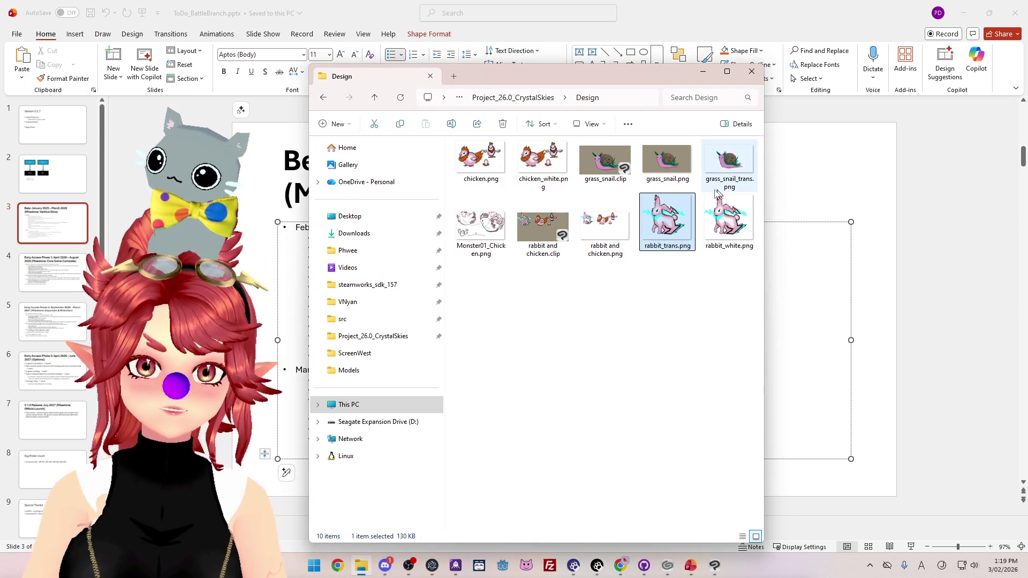
left_click(467, 165)
key("F2")
key("Right")
type("_trans")
key("Return")
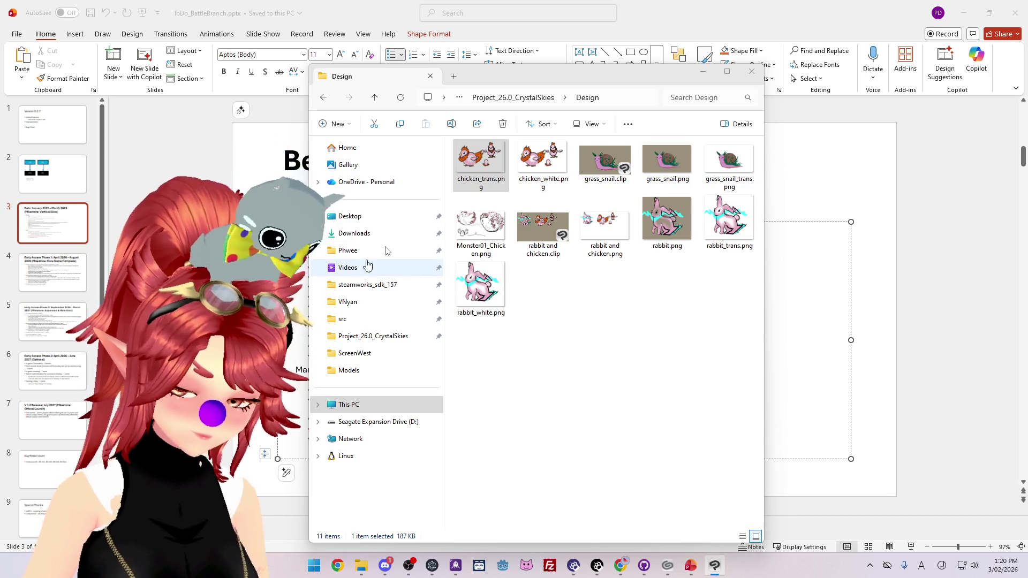
left_click(540, 241)
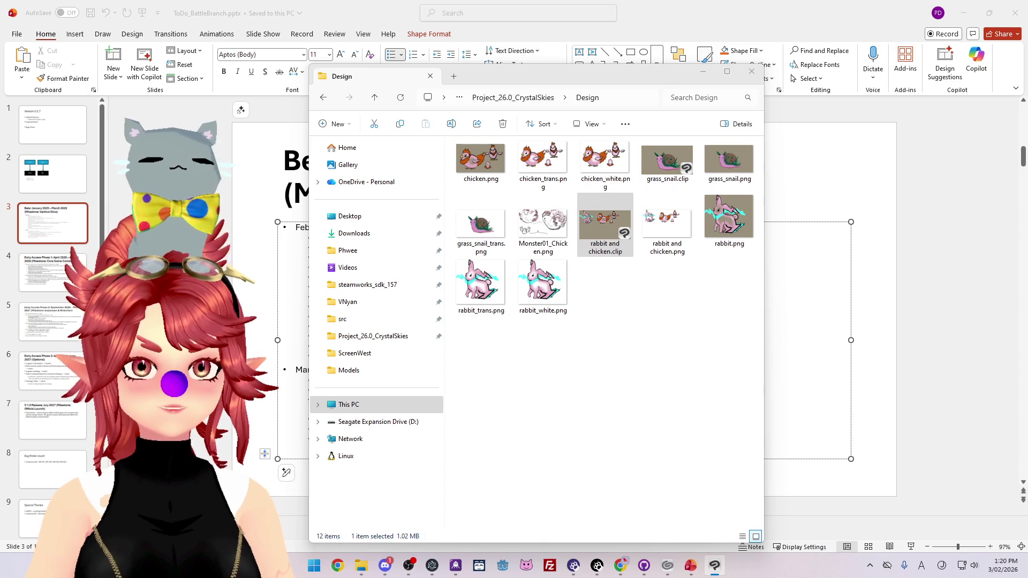
double_click(730, 235)
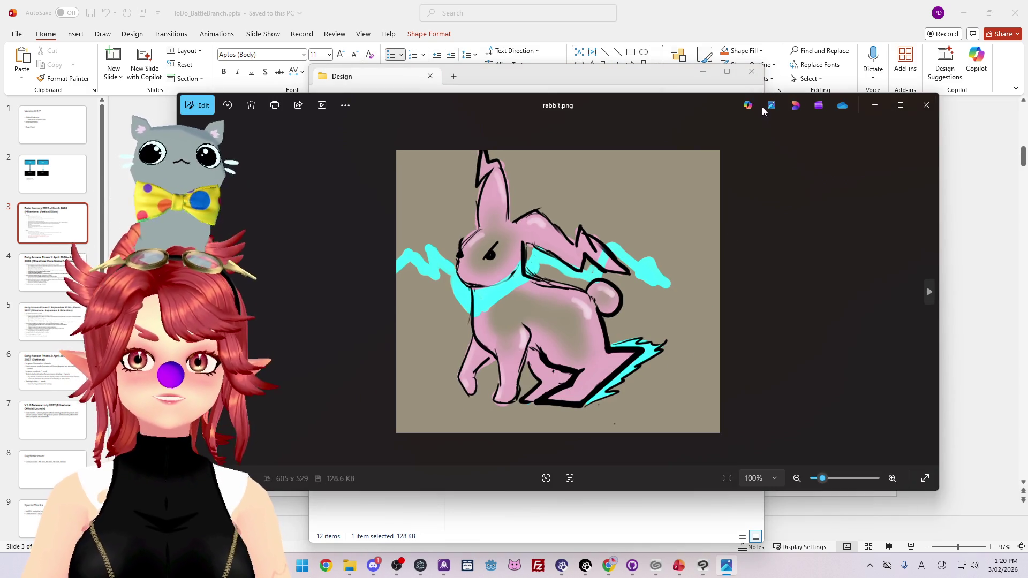
Shrink the rabbit.png viewer to one side and open chicken.png in a second viewer.
left_click_drag(762, 107, 589, 99)
left_click_drag(817, 184, 566, 168)
left_click(703, 314)
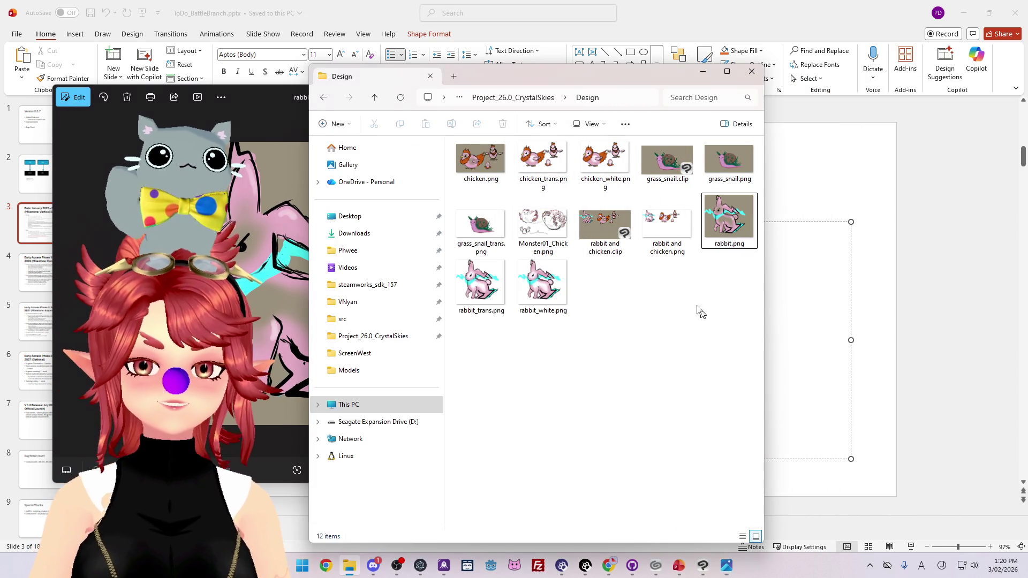
double_click(465, 160)
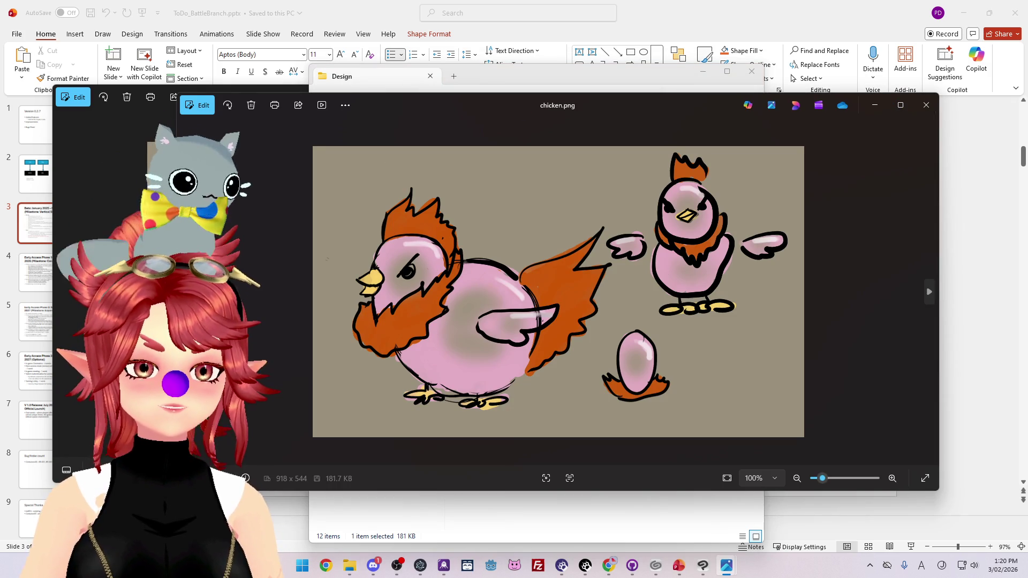
left_click_drag(178, 155, 454, 155)
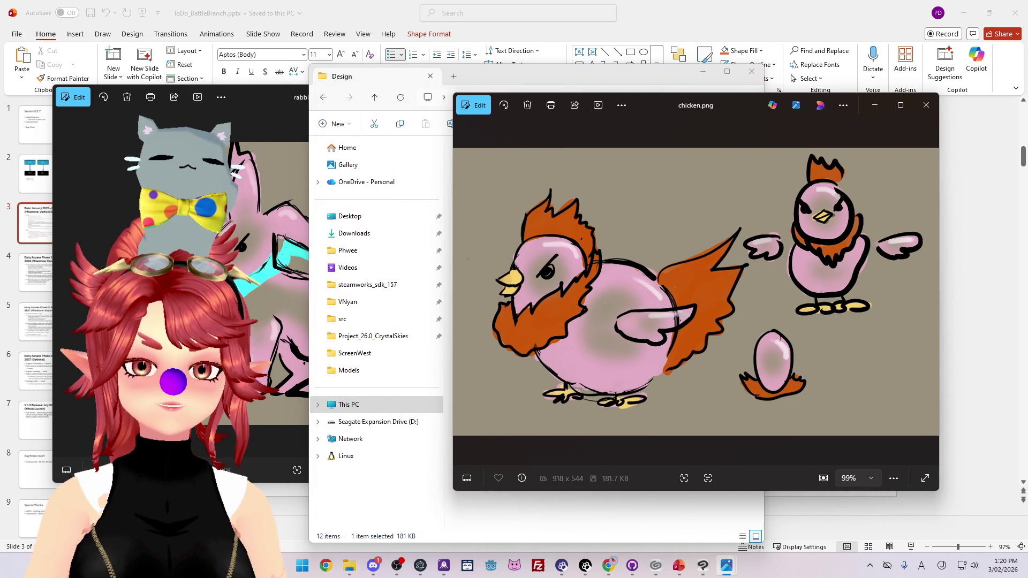
Compare rabbit.png with rabbit_trans.png, arrange both viewers side by side, then switch to the browser.
left_click(503, 153)
key("Right")
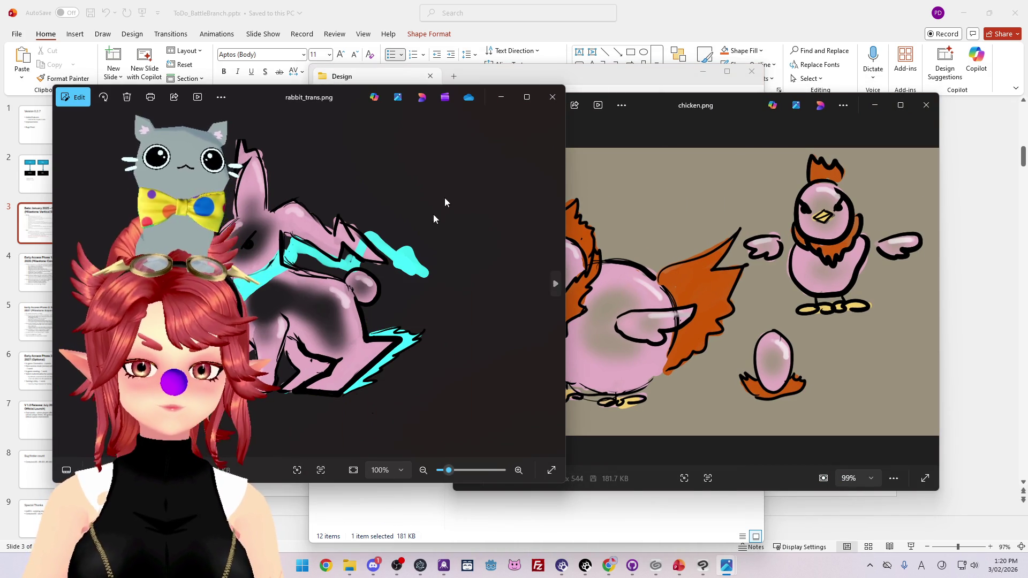
key("Left")
left_click_drag(566, 155, 410, 147)
left_click_drag(280, 98, 487, 100)
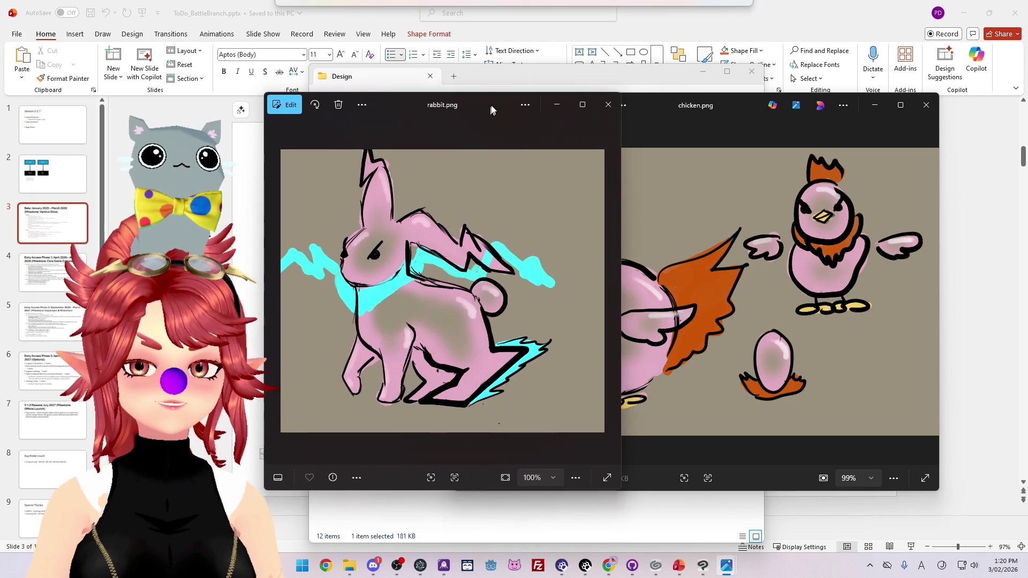
left_click_drag(743, 101, 824, 96)
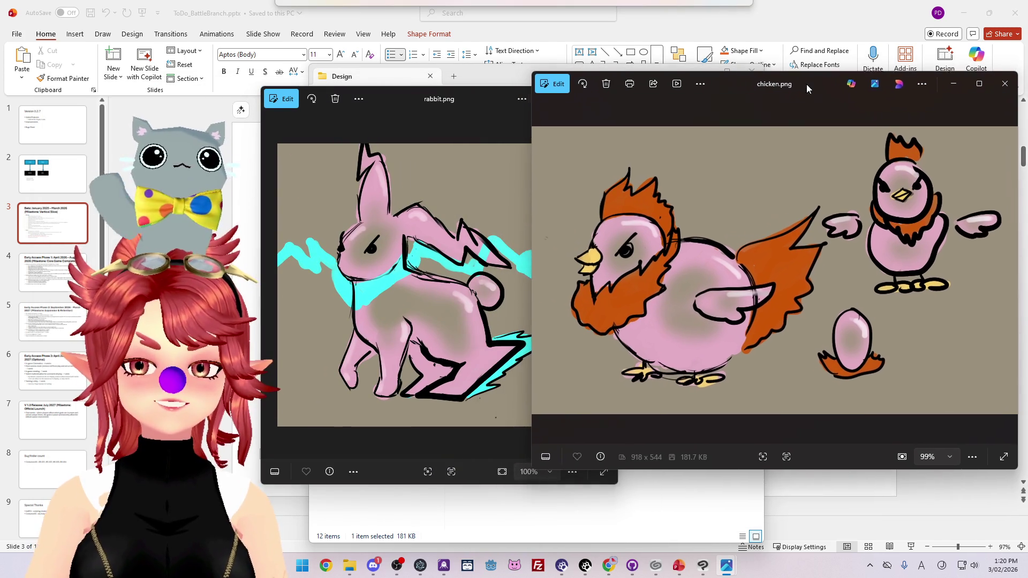
mouse_move(533, 114)
left_mouse_down()
mouse_move(615, 115)
mouse_move(606, 116)
left_mouse_up()
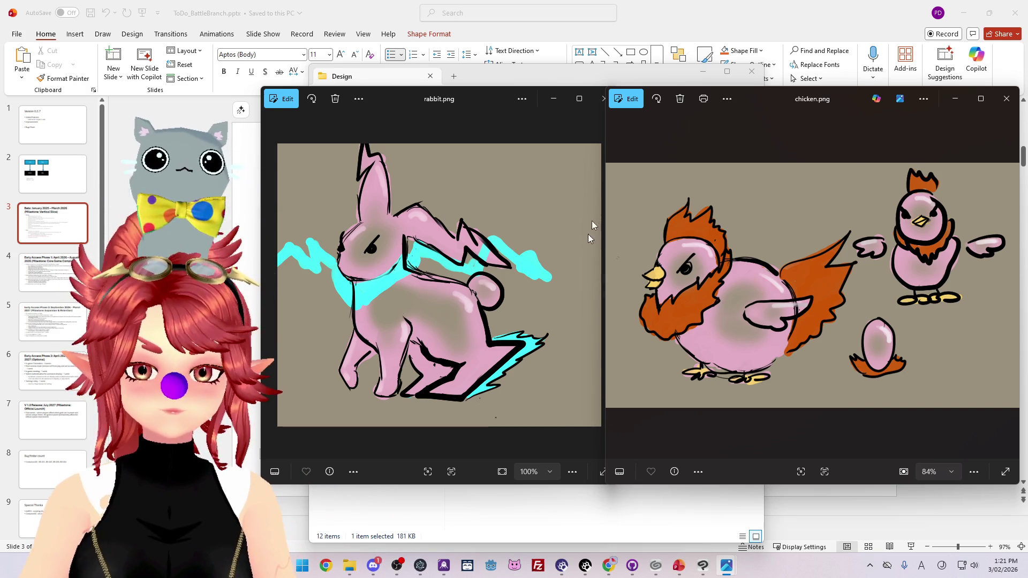
left_click(477, 124)
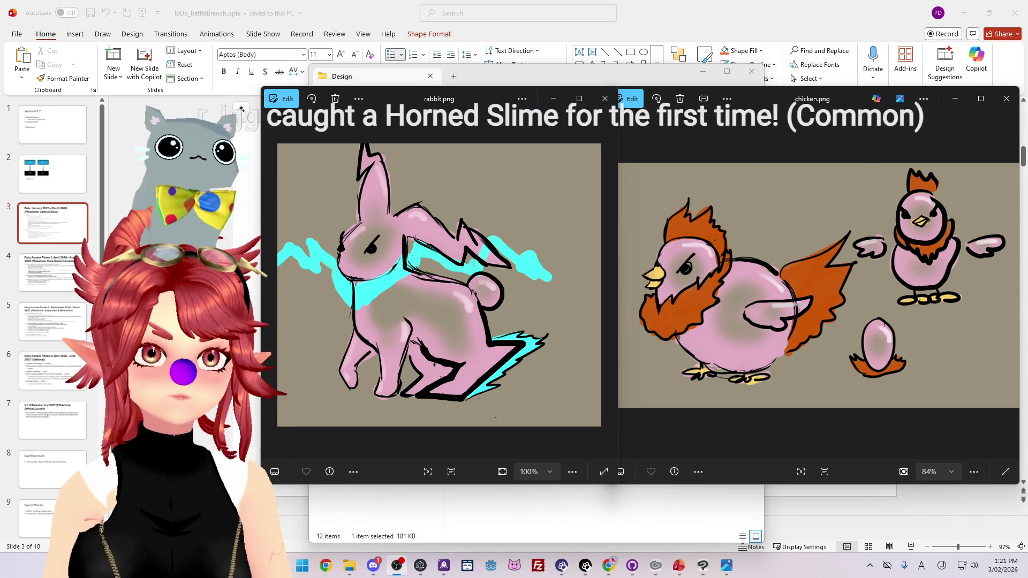
key("alt+Tab")
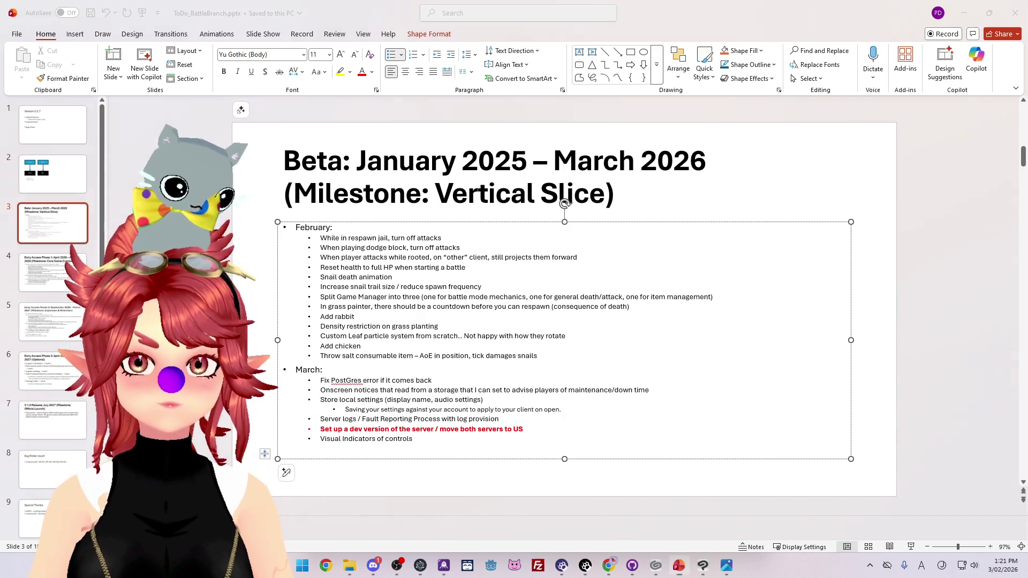
key("alt+Tab")
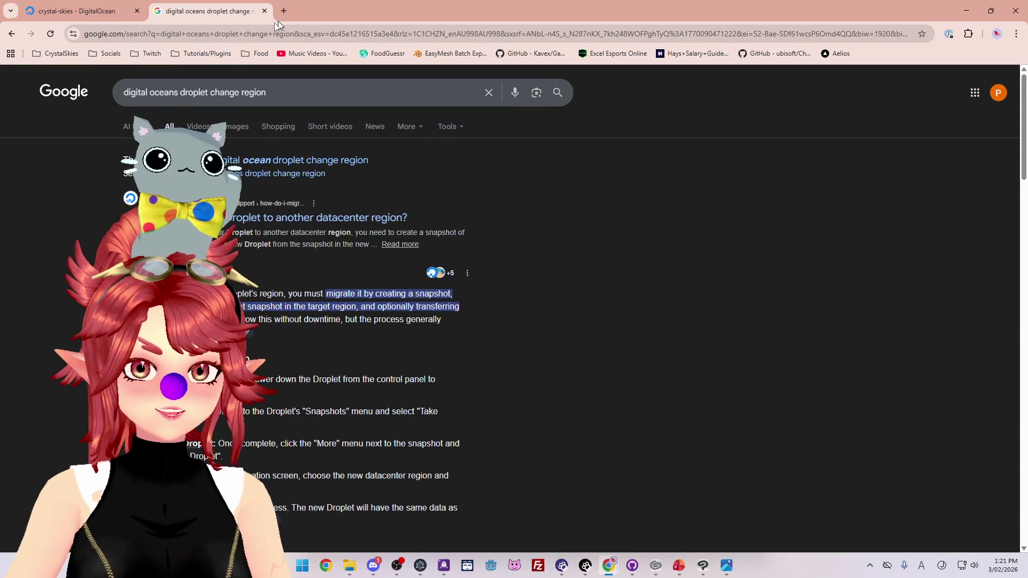
Open the bookmarked Twitch channel, then switch to another followed channel's live stream.
left_click(144, 56)
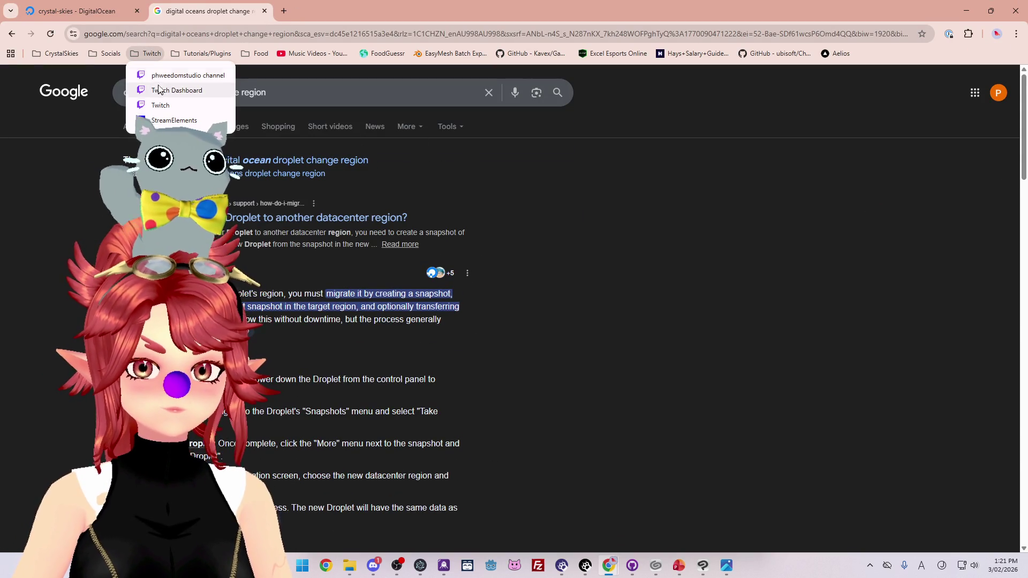
left_click(152, 75)
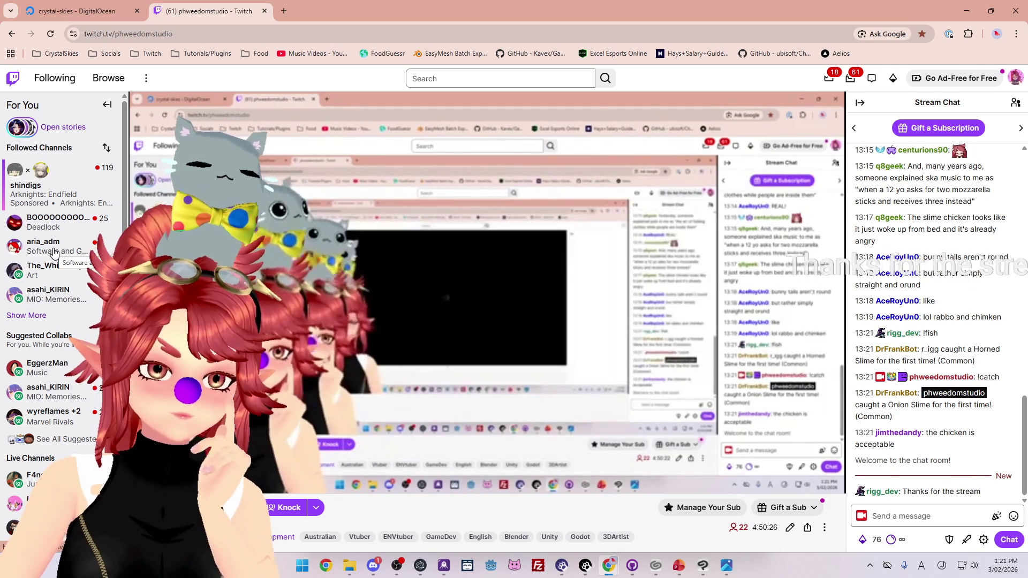
left_click(54, 252)
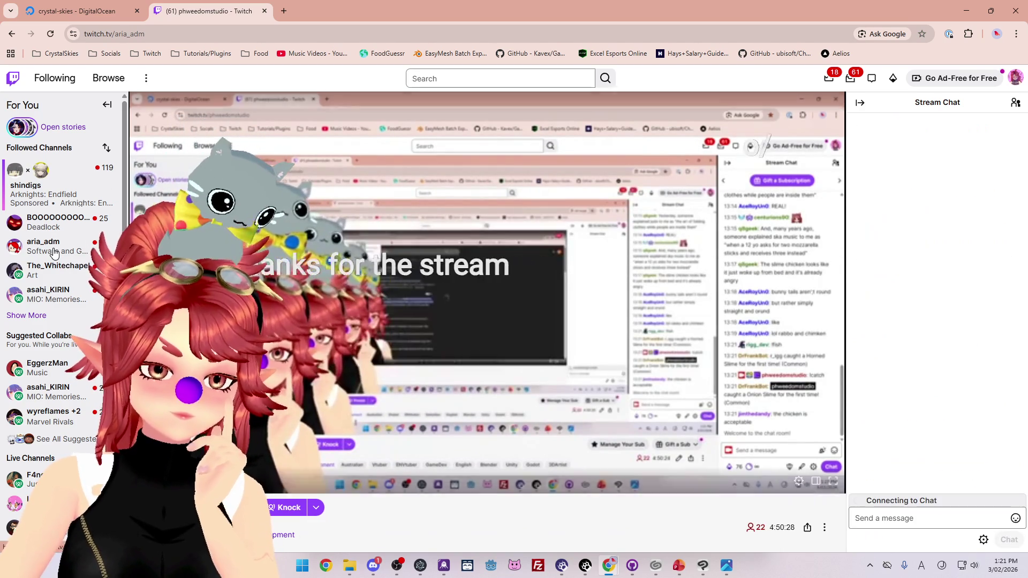